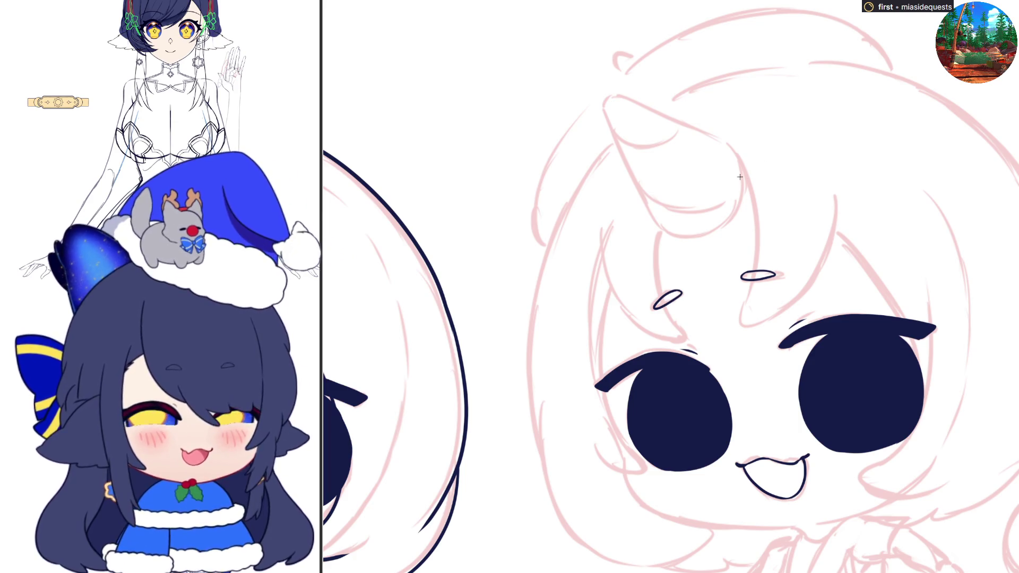
- Ink dark-navy hair strands down across the forehead and beside the eye, redrawing the misplaced one
mouse_move(730, 146)
mouse_down()
mouse_move(757, 265)
mouse_move(740, 319)
mouse_move(764, 324)
mouse_move(834, 241)
mouse_up()
mouse_move(835, 195)
mouse_down()
mouse_move(835, 241)
mouse_move(905, 313)
mouse_up()
key(ctrl+z)
drag(836, 234, 900, 318)
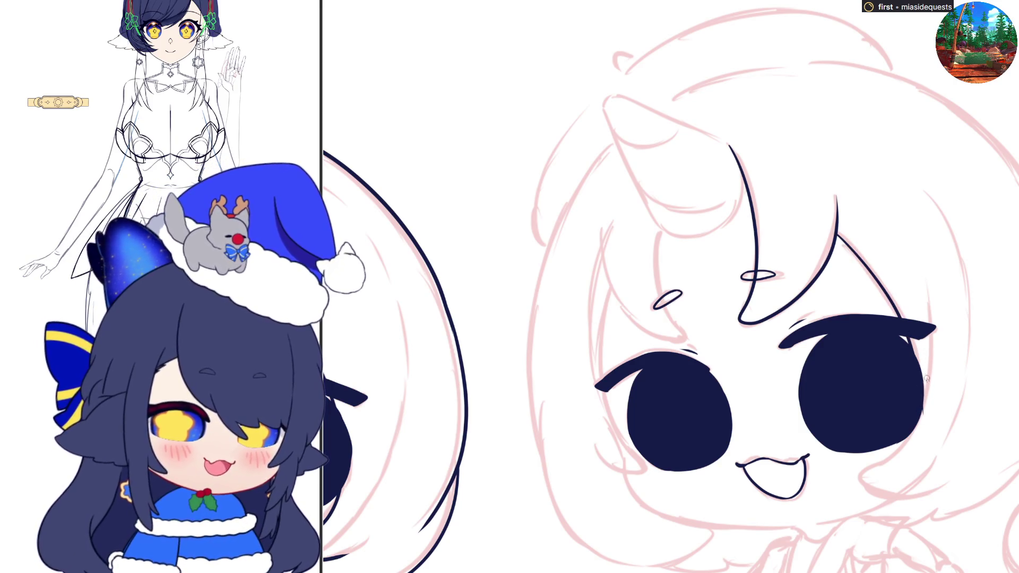
- With the canvas mirrored, ink a long hair line down the left side of the face
key(h)
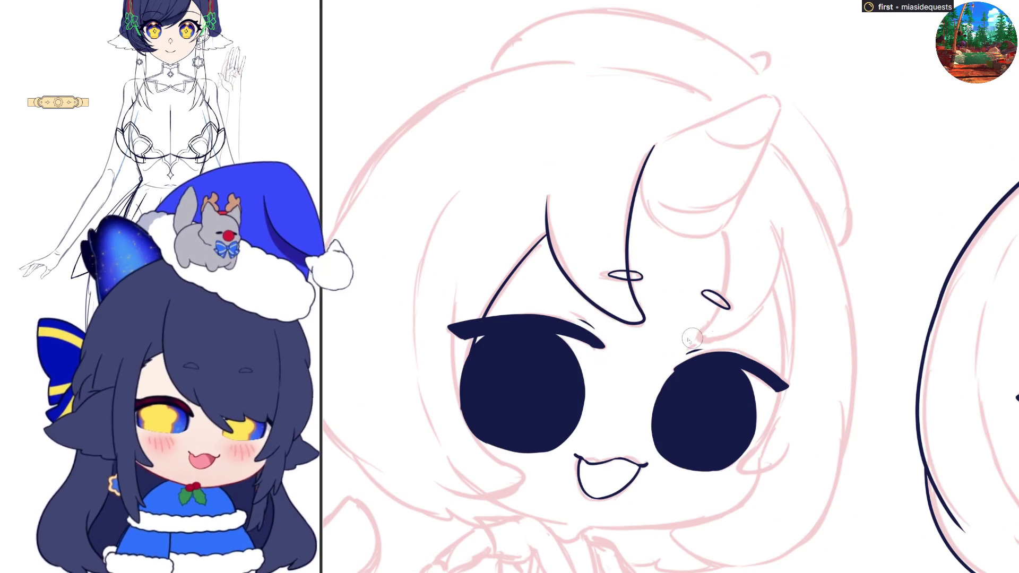
mouse_move(456, 287)
mouse_down()
mouse_move(452, 353)
mouse_move(491, 451)
mouse_up()
key(ctrl+z)
mouse_move(457, 282)
mouse_down()
mouse_move(454, 382)
mouse_move(520, 482)
mouse_move(454, 493)
mouse_up()
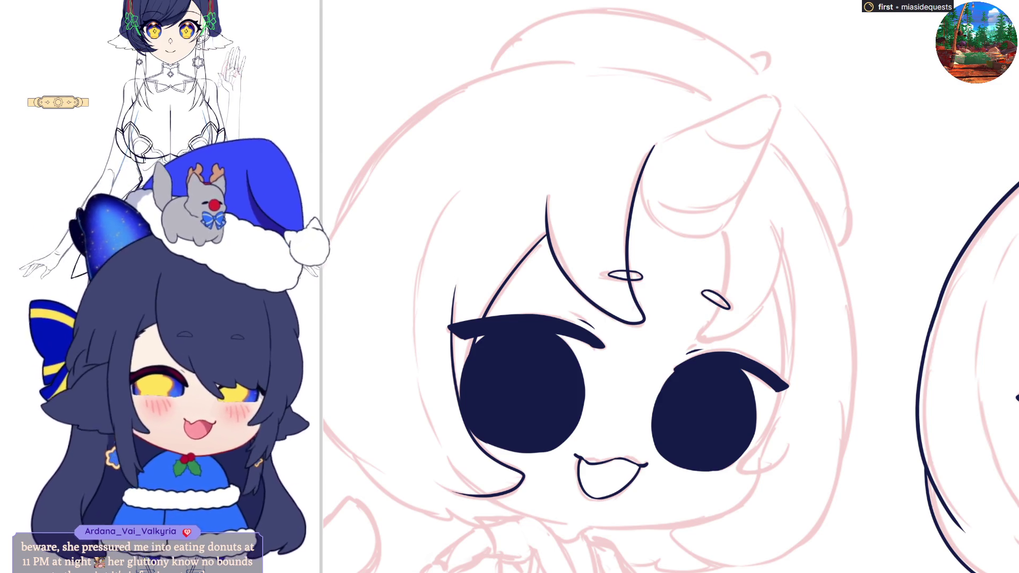
scroll(674, 290, up, 3)
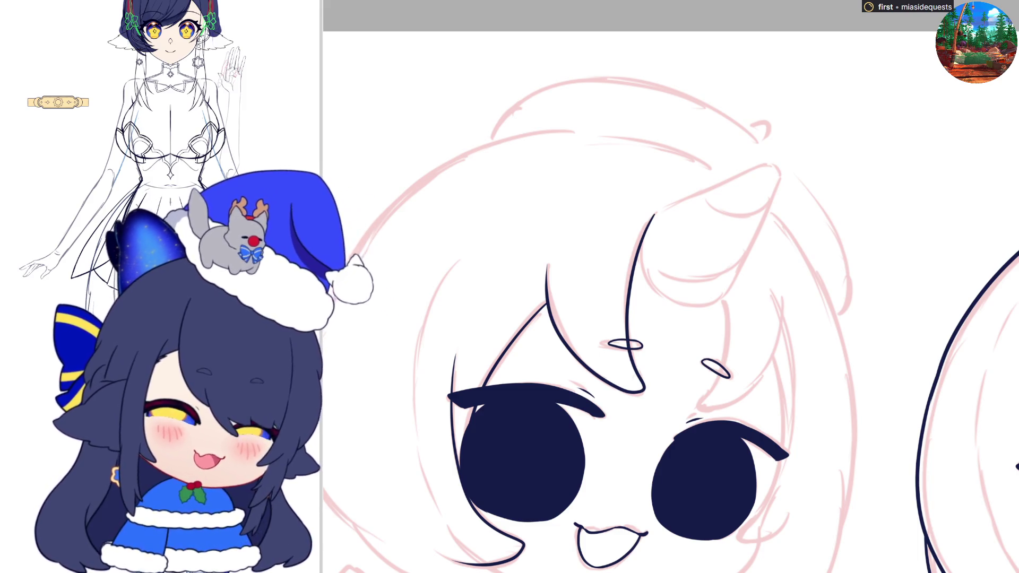
- Ink the horn's left edge and the curved hair line running from the horn to the eyebrow
mouse_move(638, 257)
mouse_down()
mouse_move(652, 289)
mouse_move(684, 303)
mouse_up()
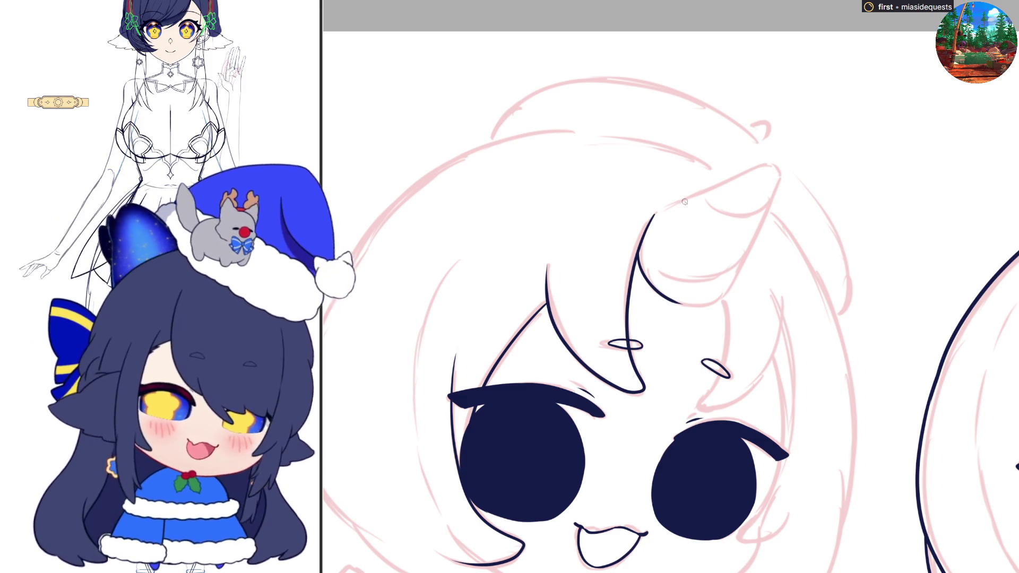
mouse_move(652, 215)
mouse_down()
mouse_move(777, 164)
mouse_move(774, 200)
mouse_move(735, 276)
mouse_move(712, 306)
mouse_move(673, 305)
mouse_move(716, 300)
mouse_up()
key(h)
key(ctrl+z)
key(ctrl+z)
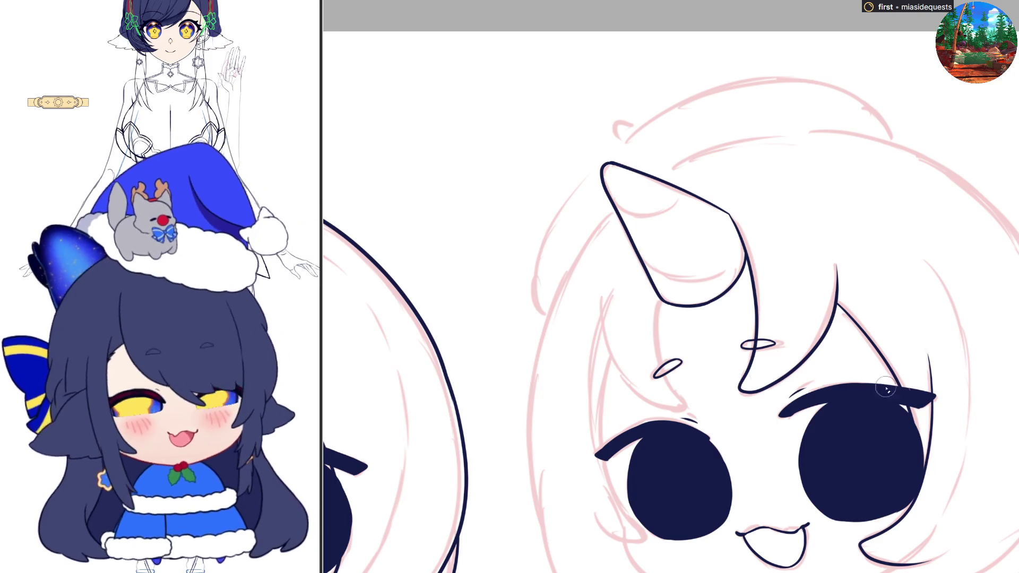
mouse_move(661, 303)
mouse_down()
mouse_move(656, 374)
mouse_move(688, 409)
mouse_move(634, 396)
mouse_move(608, 274)
mouse_up()
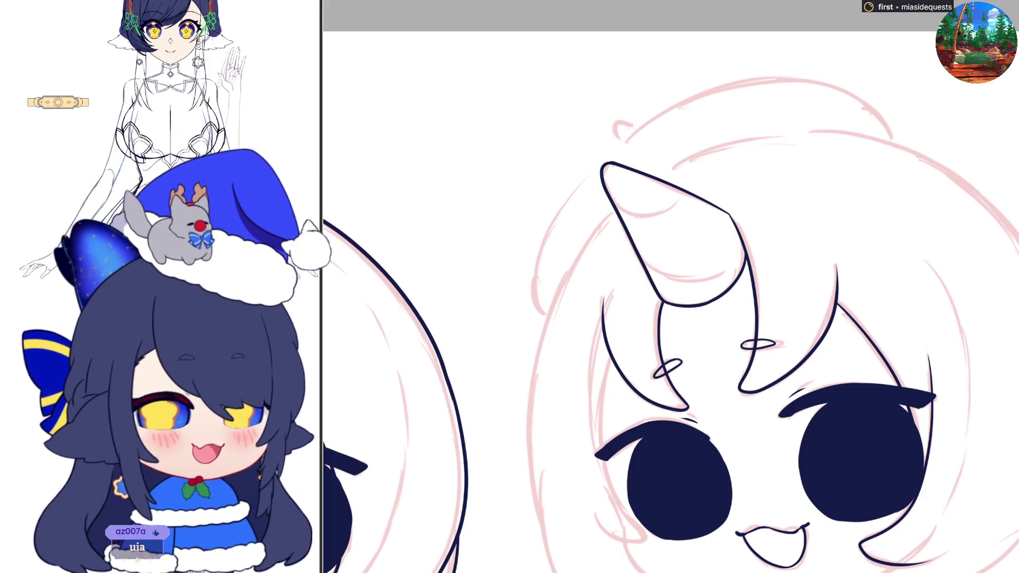
- Ink the left hair edge down to a curl at its lower end, redrawing rejected strokes
scroll(671, 303, down, 2)
scroll(670, 302, down, 1)
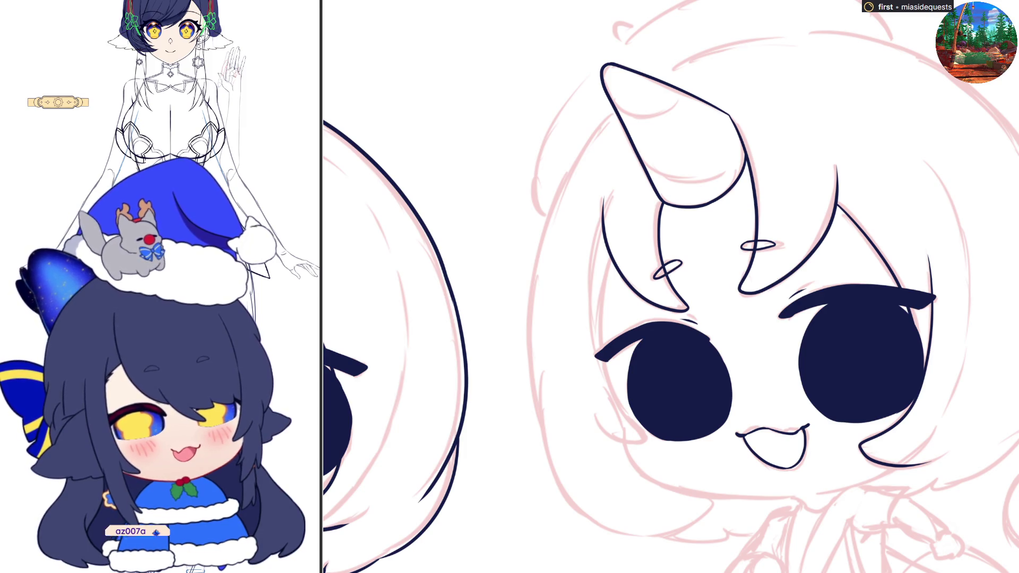
key(ctrl+z)
key(ctrl+shift+z)
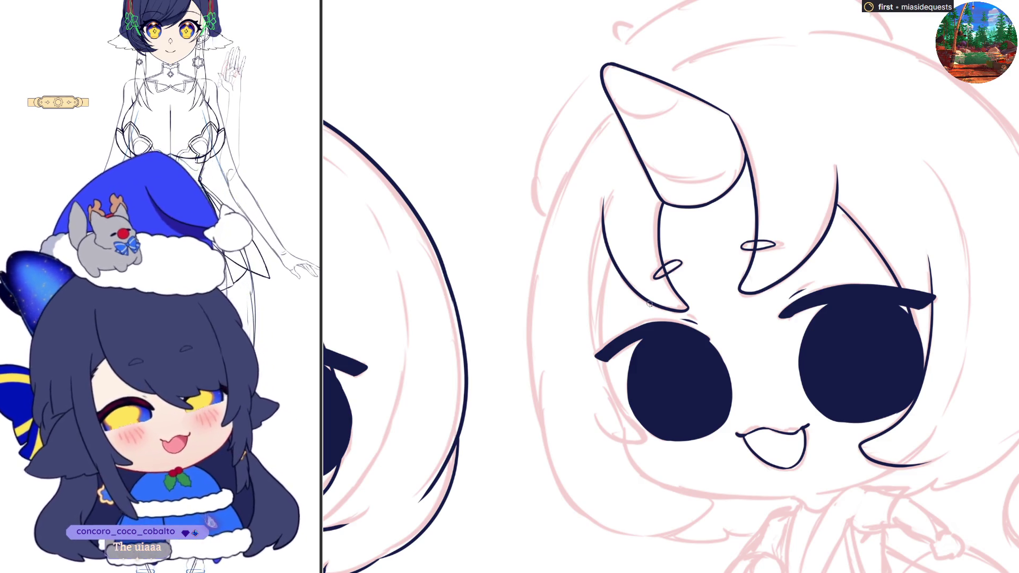
drag(611, 257, 612, 385)
key(ctrl+z)
mouse_move(611, 259)
mouse_down()
mouse_move(599, 350)
mouse_move(644, 444)
mouse_move(613, 443)
mouse_up()
key(ctrl+z)
mouse_move(590, 411)
mouse_down()
mouse_move(609, 438)
mouse_move(643, 443)
mouse_up()
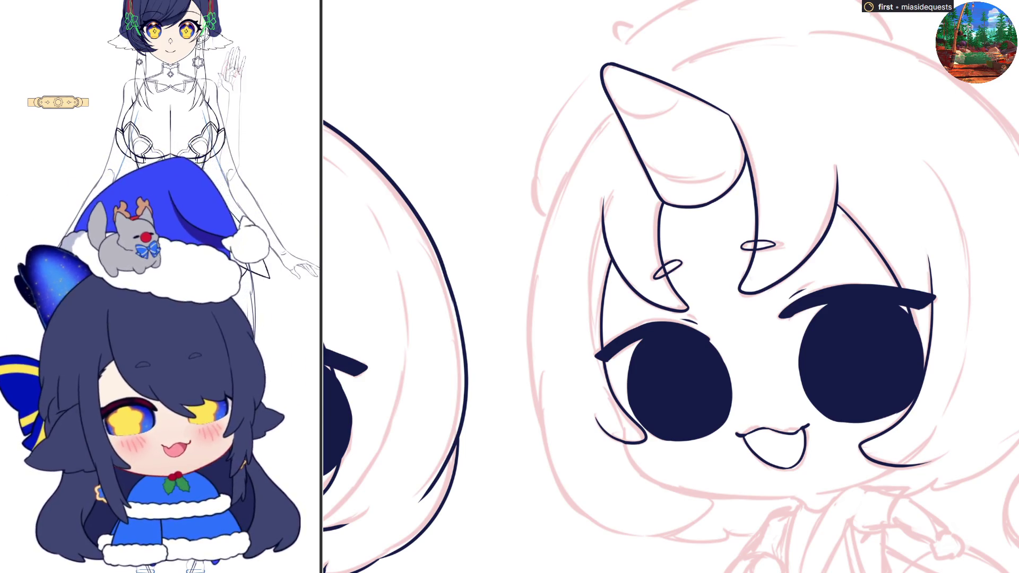
- Extend the jaw line with a small hook and try the right cheek line, checking in mirrored view
mouse_move(623, 444)
mouse_down()
mouse_move(636, 470)
mouse_move(633, 462)
mouse_move(727, 499)
mouse_move(796, 499)
mouse_up()
key(ctrl+z)
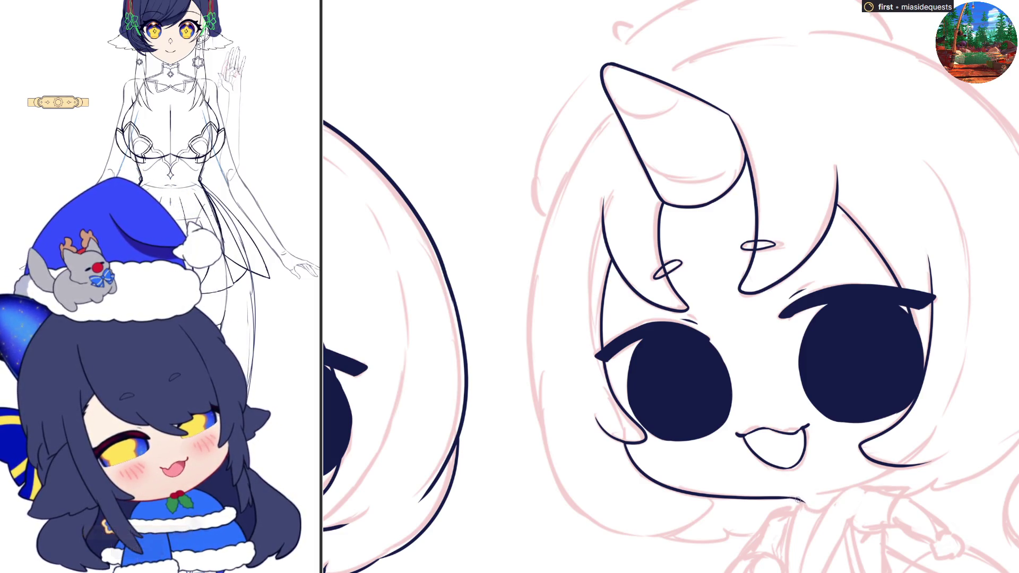
drag(794, 498, 807, 503)
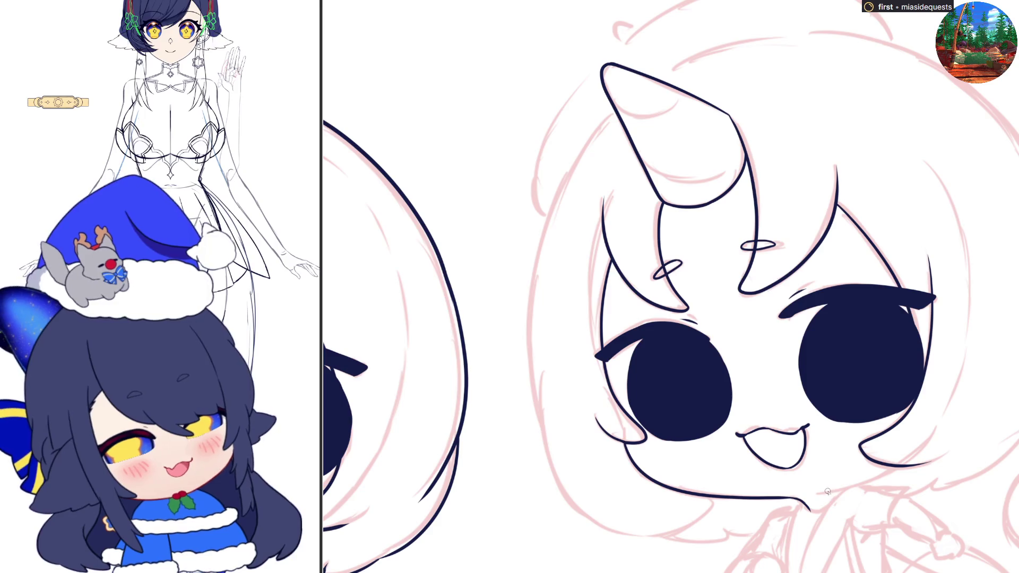
drag(902, 465, 823, 494)
key(ctrl+z)
key(ctrl+z)
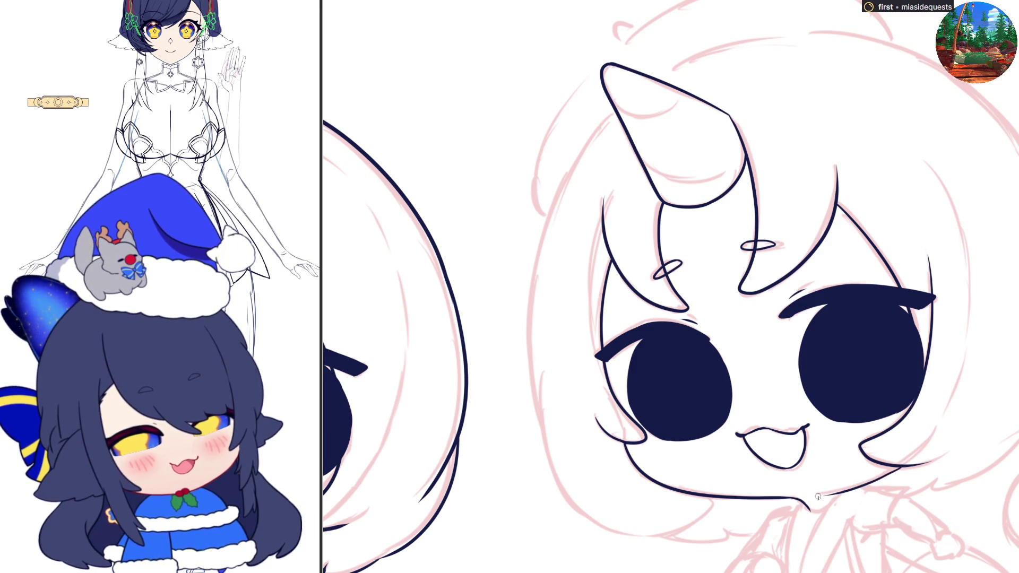
key(m)
key(ctrl+z)
drag(483, 467, 569, 497)
key(ctrl+z)
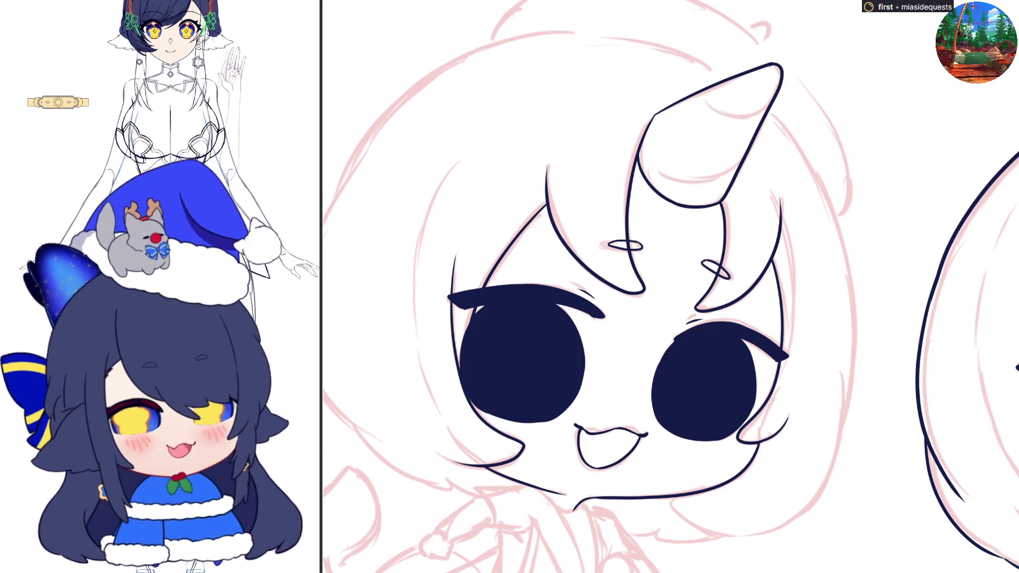
- Ink the right hair edge from the top of the head down past the cheek
scroll(675, 287, up, 1)
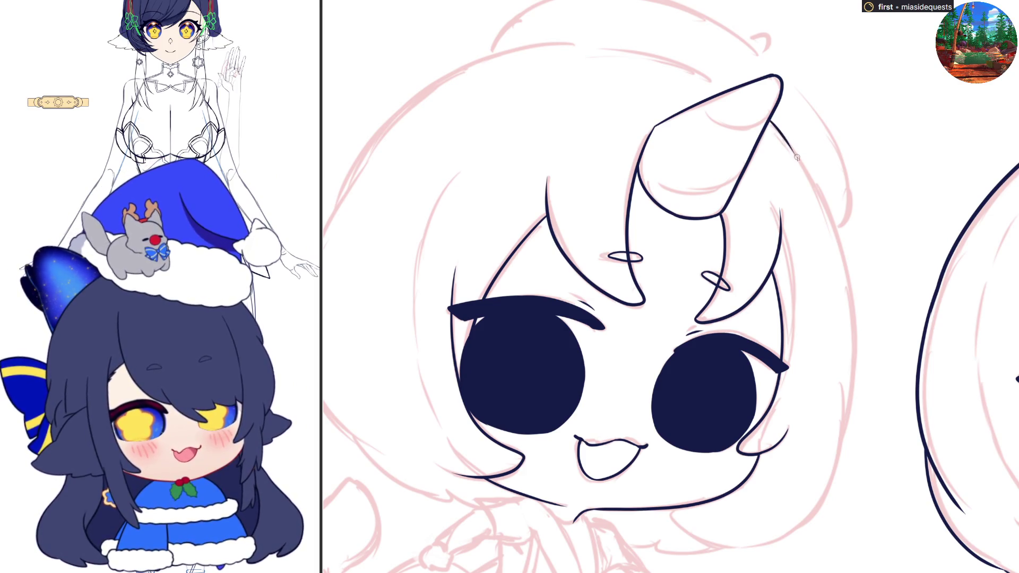
mouse_move(770, 121)
mouse_down()
mouse_move(820, 197)
mouse_move(846, 291)
mouse_up()
key(ctrl+z)
drag(770, 121, 790, 144)
mouse_move(813, 177)
mouse_down()
mouse_move(860, 336)
mouse_move(840, 446)
mouse_up()
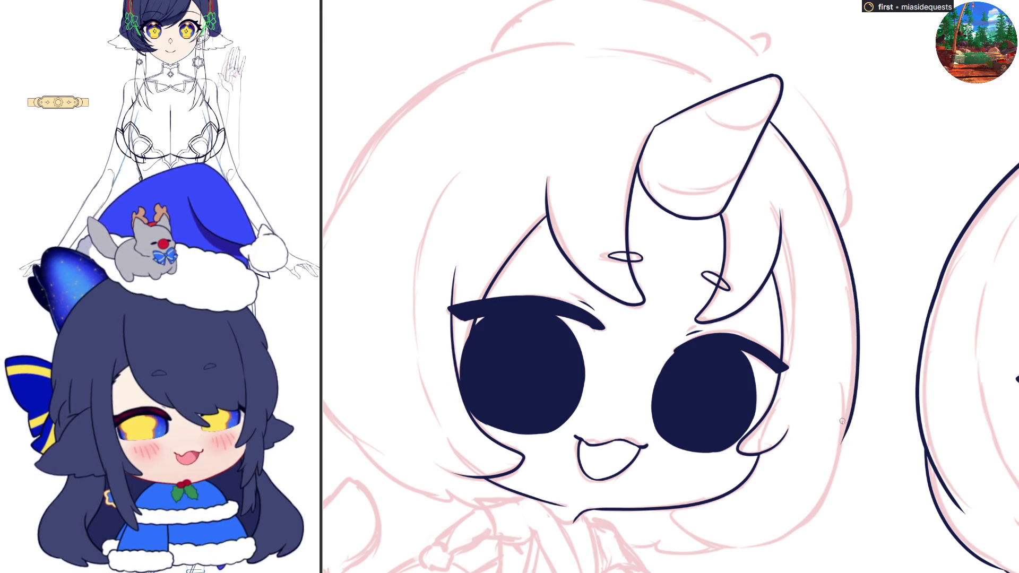
mouse_move(671, 287)
mouse_down()
mouse_move(671, 238)
mouse_move(831, 255)
mouse_up()
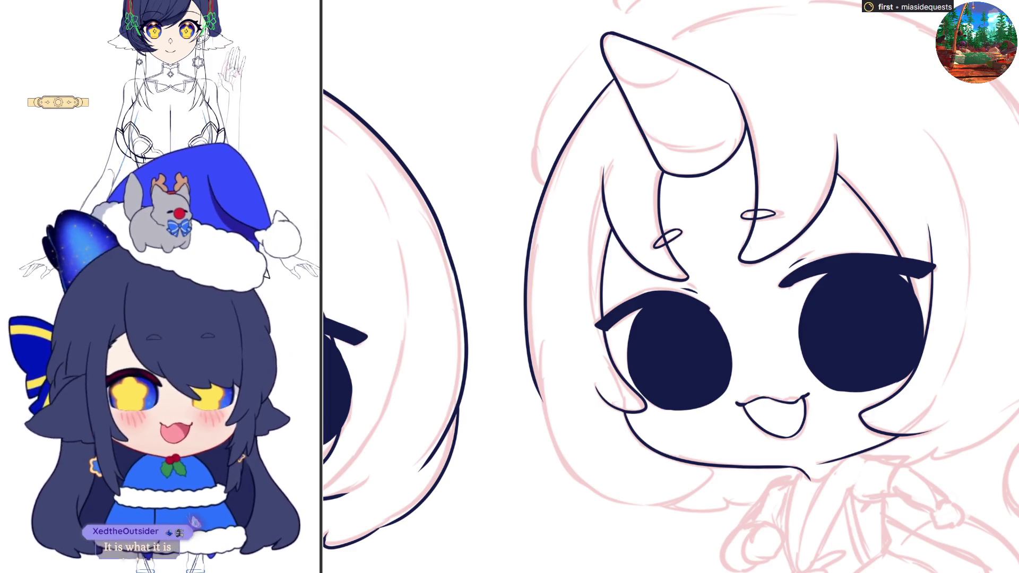
- Ink the left side of the face outline and the chin line along the pink sketch
scroll(671, 287, down, 2)
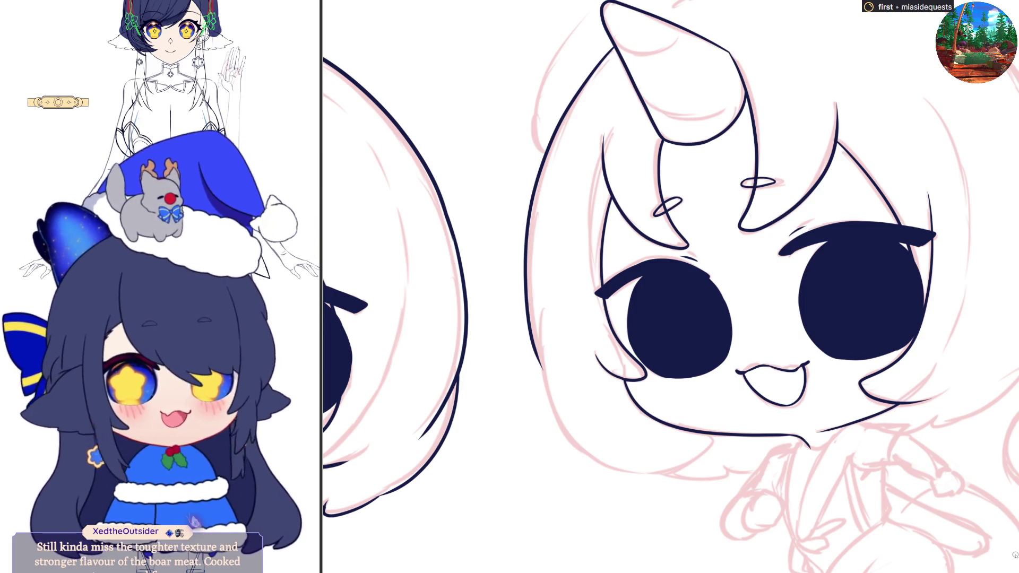
mouse_move(542, 322)
mouse_down()
mouse_move(540, 360)
mouse_move(578, 448)
mouse_move(658, 474)
mouse_move(705, 457)
mouse_move(711, 438)
mouse_up()
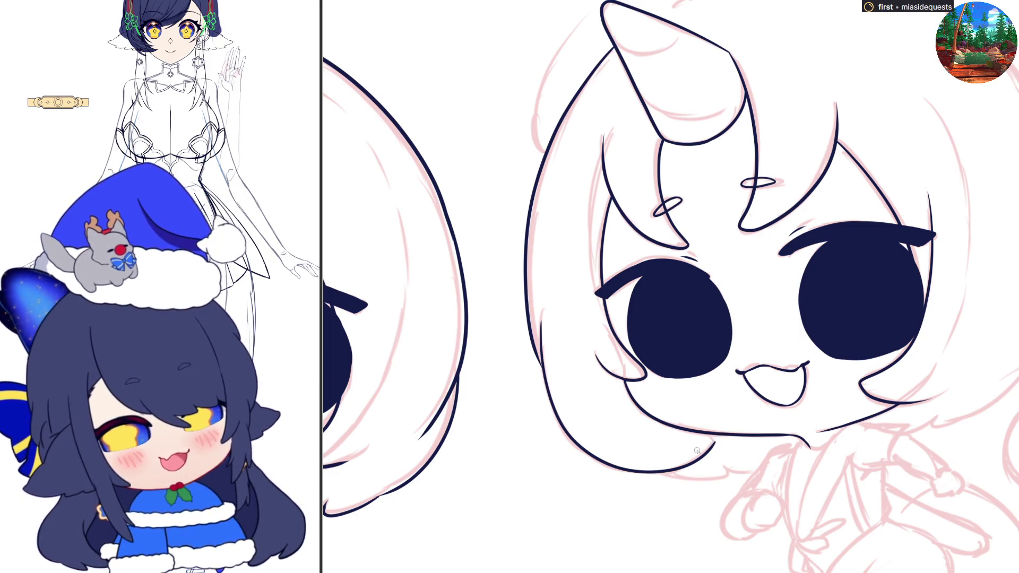
drag(664, 476, 759, 472)
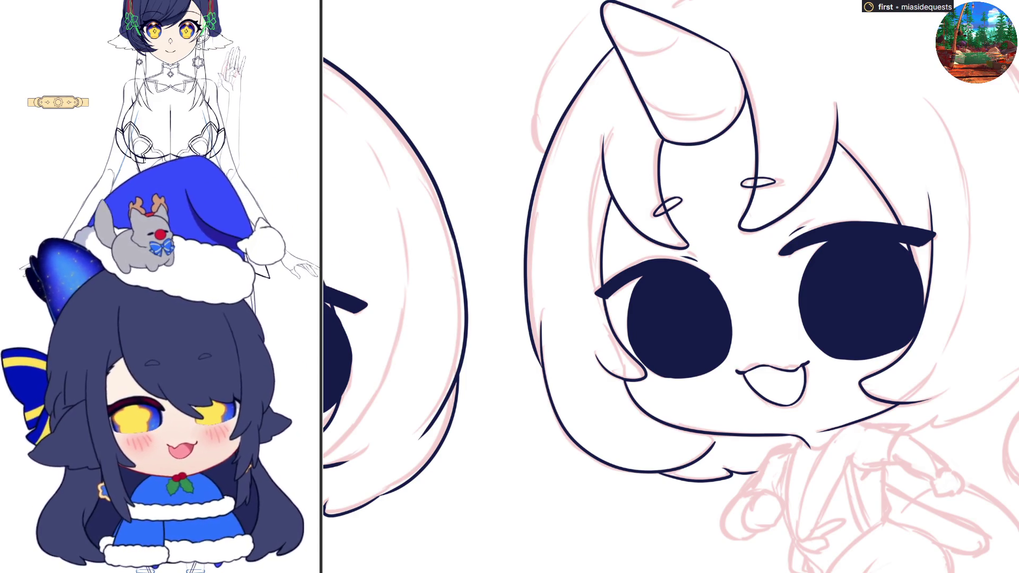
scroll(671, 286, up, 3)
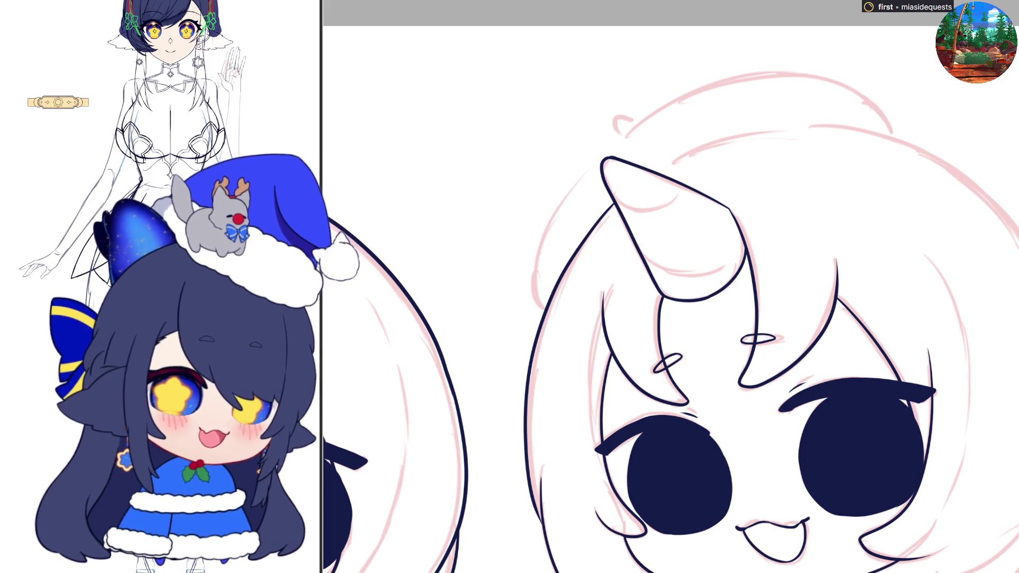
- Ink the outer hair curve arching over the head, then select the hair and horn line art
mouse_move(546, 308)
mouse_down()
mouse_move(534, 244)
mouse_move(722, 72)
mouse_move(883, 105)
mouse_move(899, 141)
mouse_up()
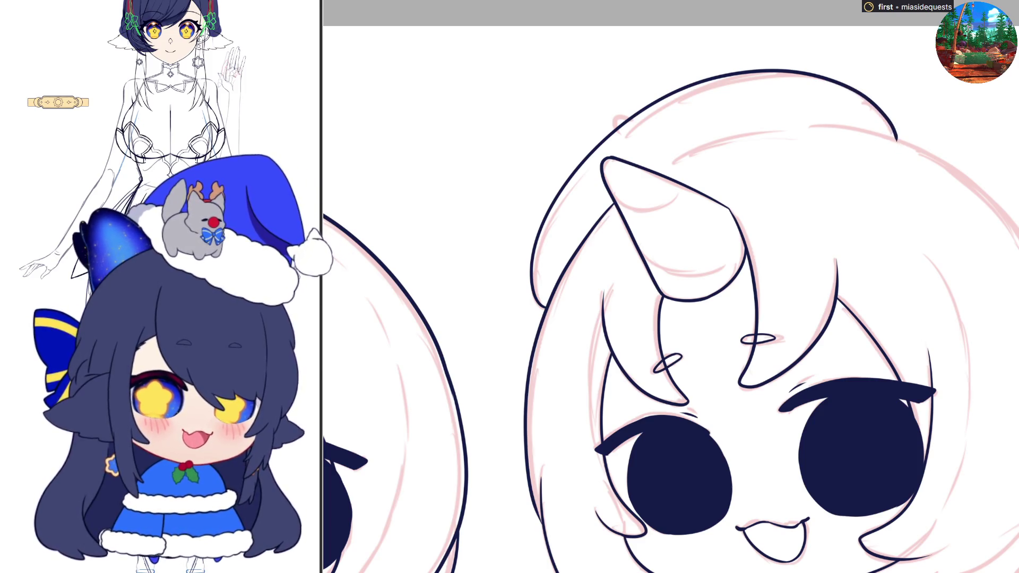
key(ctrl+t)
key(Escape)
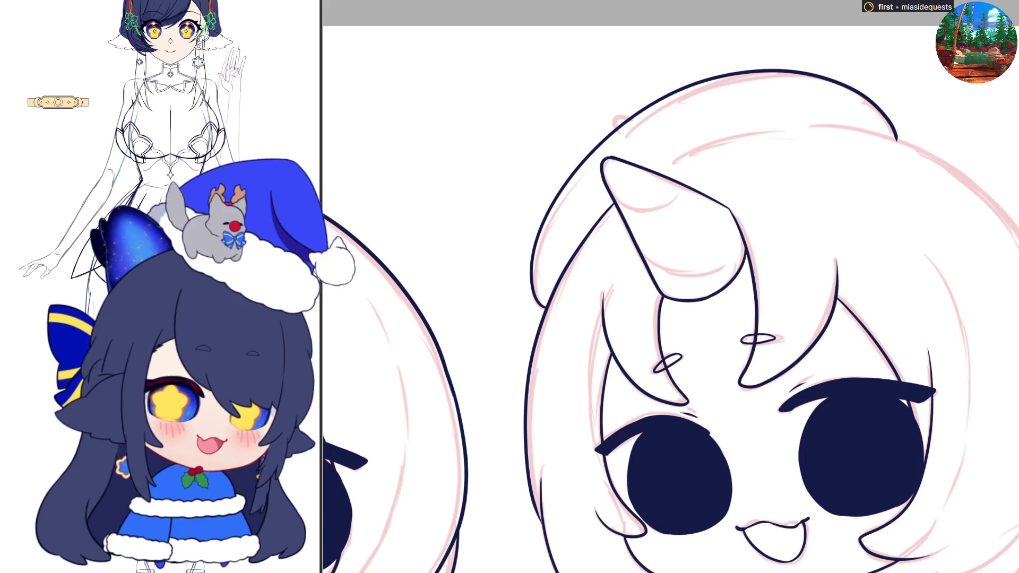
mouse_move(520, 26)
mouse_down()
mouse_move(540, 62)
mouse_move(859, 321)
mouse_move(915, 384)
mouse_up()
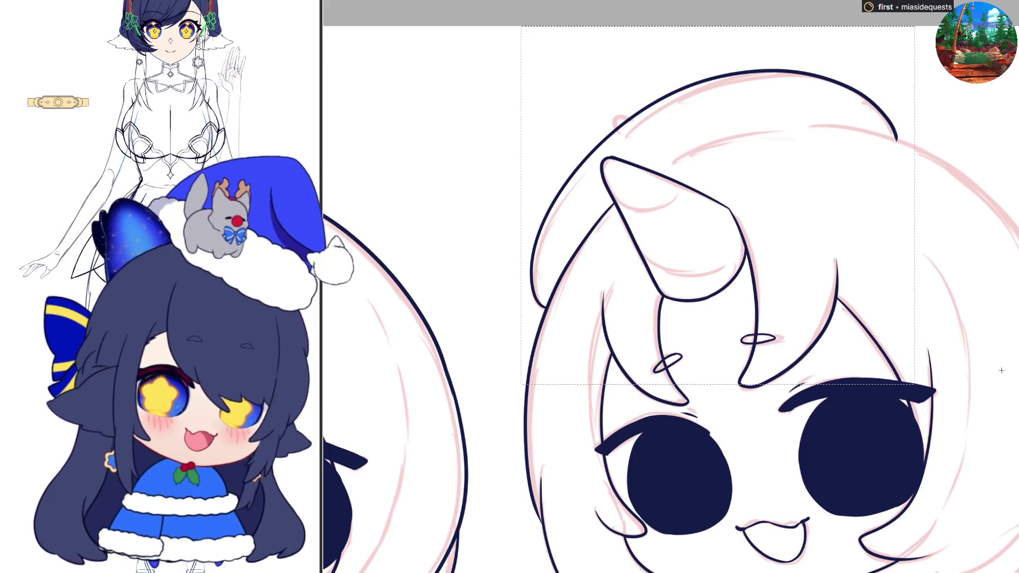
- Rotate the selected hair lines slightly clockwise and pull them inward, then ink the tuft loop
key(ctrl+t)
drag(922, 82, 900, 79)
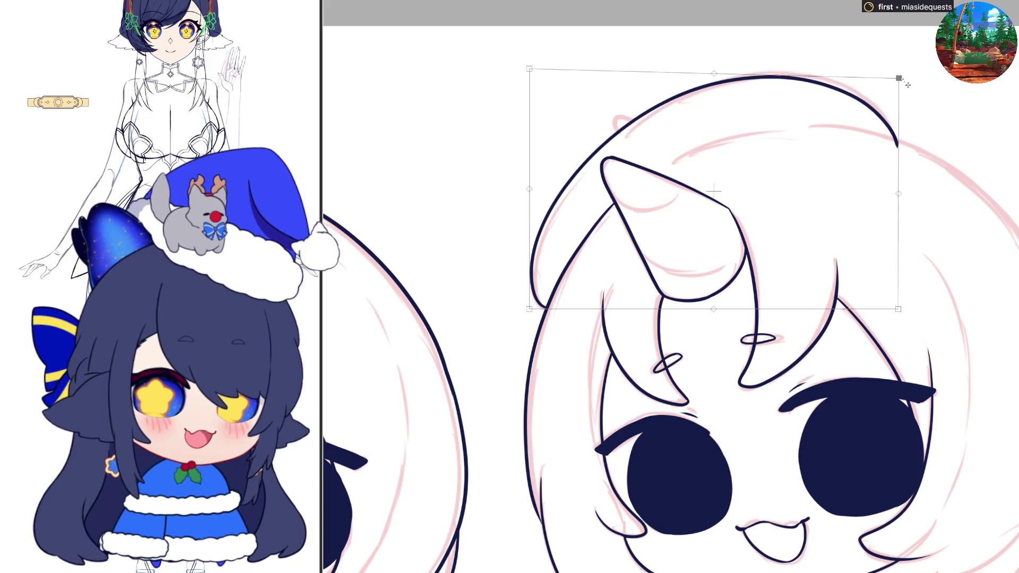
drag(898, 308, 884, 291)
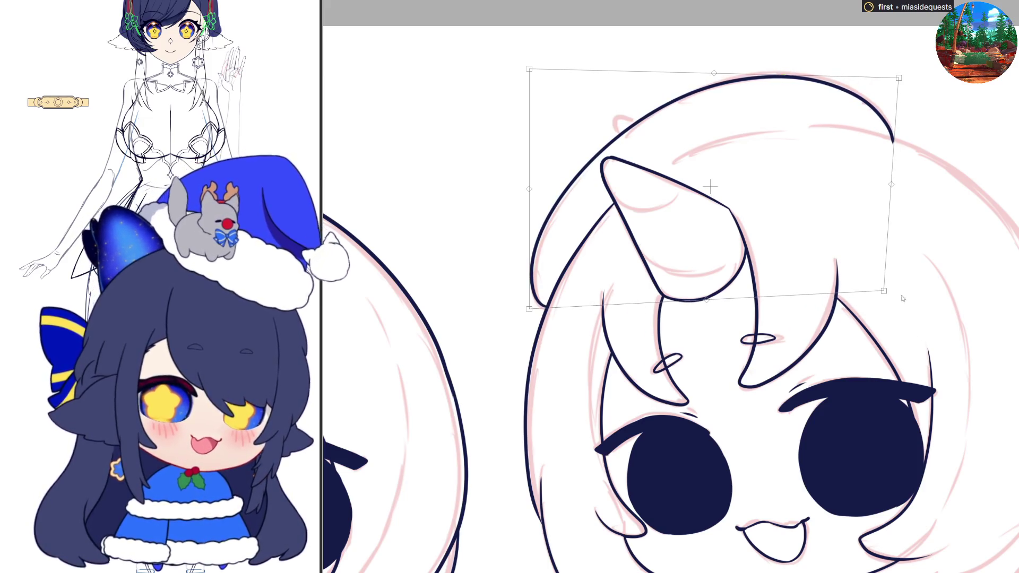
key(Return)
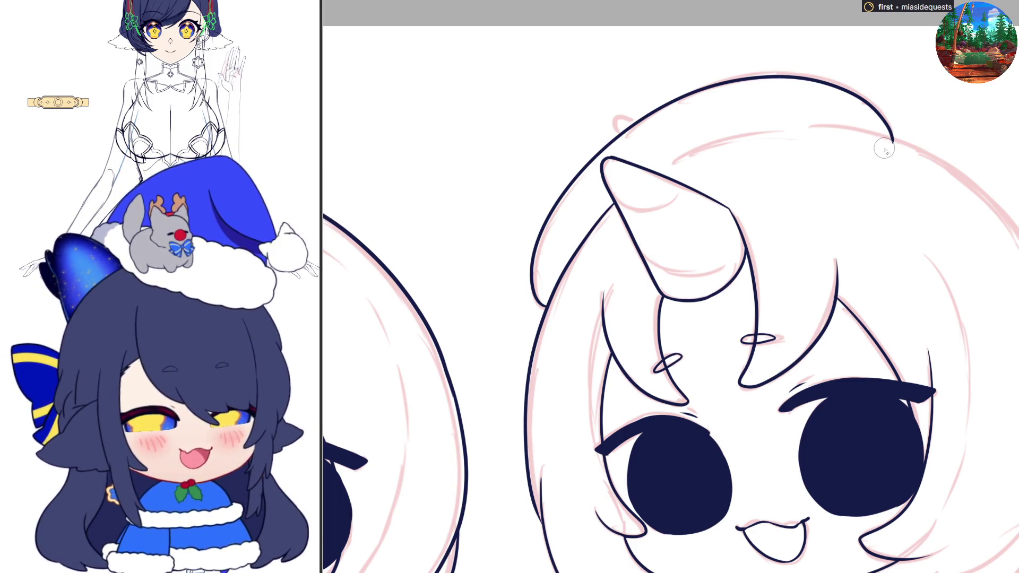
mouse_move(624, 125)
mouse_down()
mouse_move(616, 128)
mouse_move(636, 112)
mouse_up()
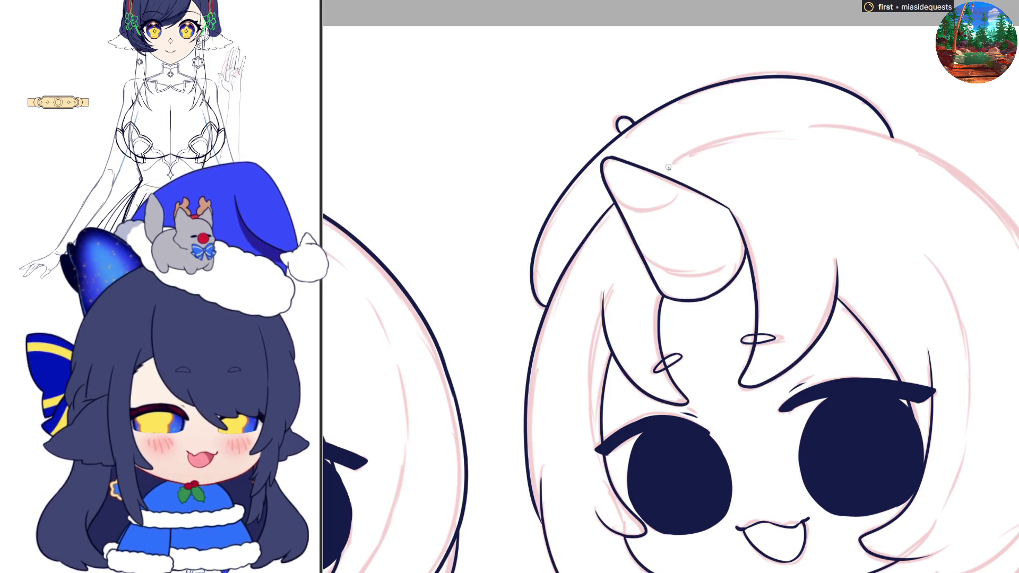
- Ink the inner line along the top of the hair, redrawing the first overlong stroke
mouse_move(658, 160)
mouse_down()
mouse_move(701, 143)
mouse_move(855, 132)
mouse_up()
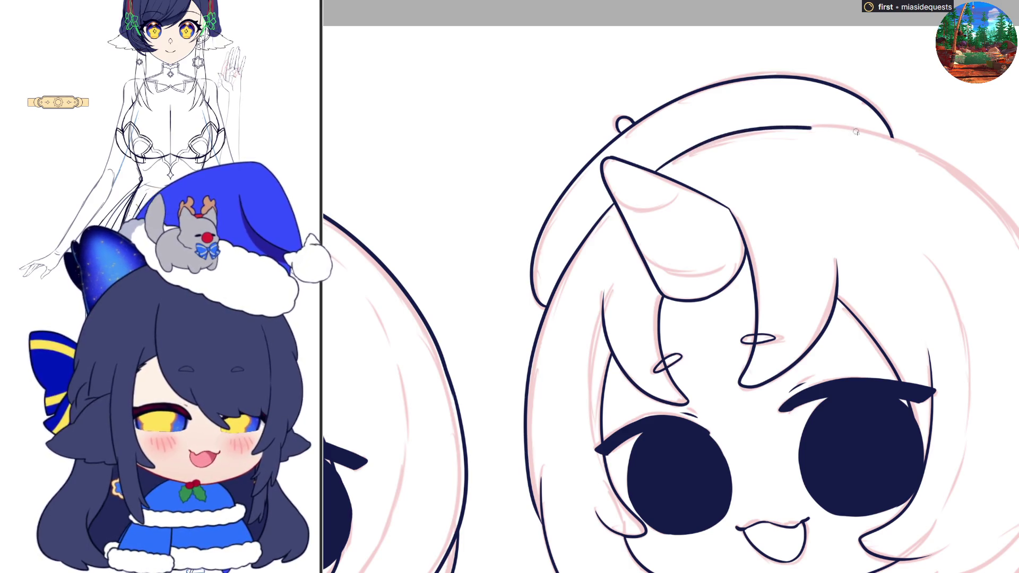
key(ctrl+z)
mouse_move(654, 170)
mouse_down()
mouse_move(911, 139)
mouse_move(939, 156)
mouse_up()
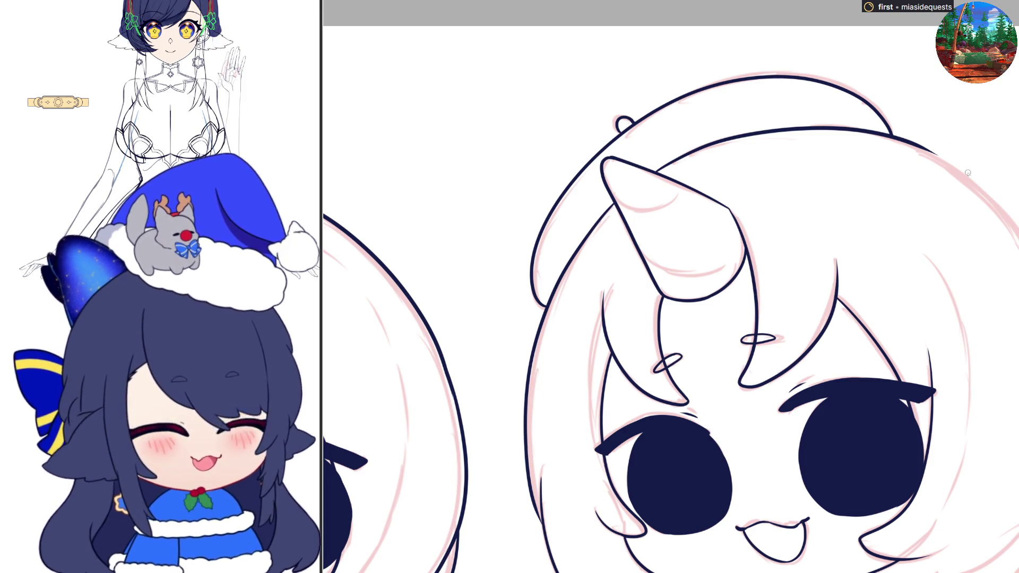
scroll(967, 173, down, 5)
- Ink the right and left outer hair edges, mirroring the view and redrawing the lower left edge
scroll(842, 144, up, 4)
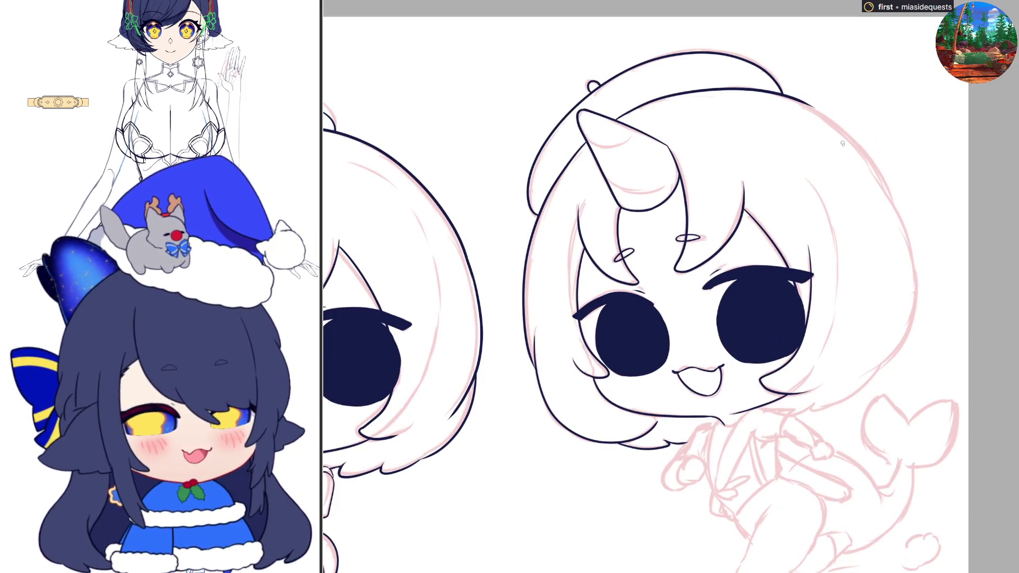
mouse_move(807, 105)
mouse_down()
mouse_move(885, 178)
mouse_move(907, 268)
mouse_up()
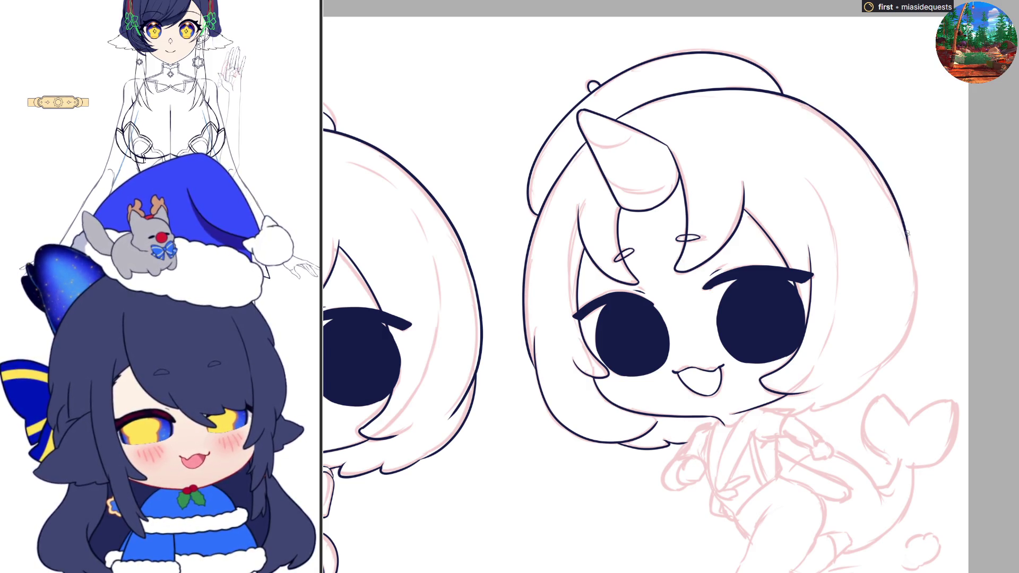
key(m)
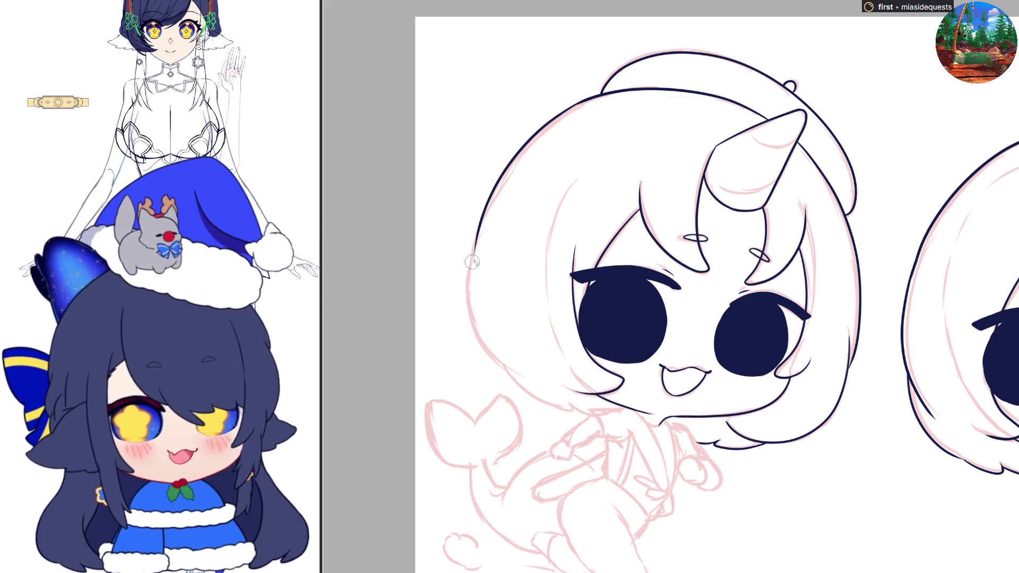
mouse_move(470, 249)
mouse_down()
mouse_move(483, 345)
mouse_move(486, 326)
mouse_up()
key(ctrl+z)
mouse_move(470, 233)
mouse_down()
mouse_move(487, 356)
mouse_move(505, 373)
mouse_up()
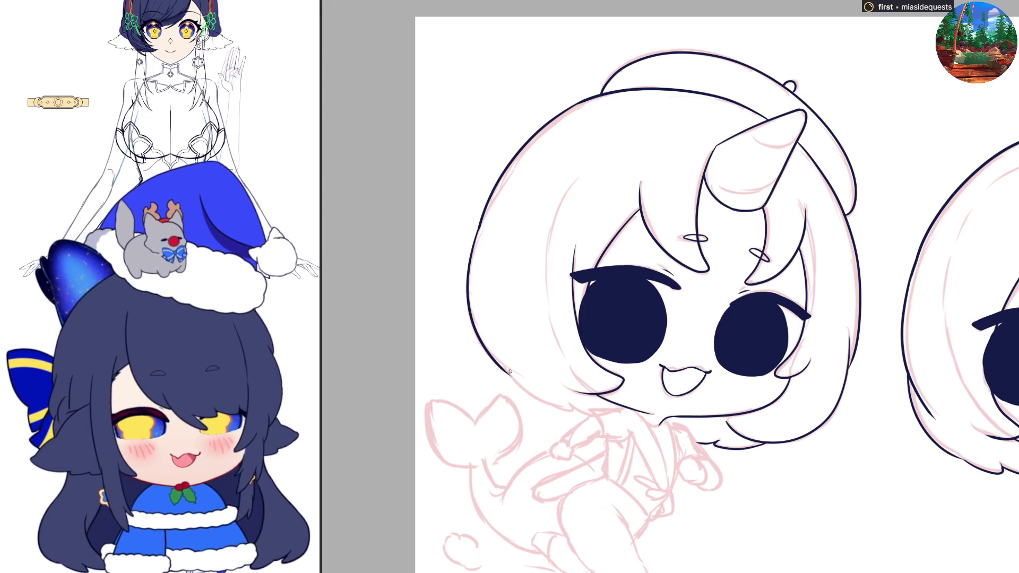
key(ctrl+z)
mouse_move(479, 340)
mouse_down()
mouse_move(511, 378)
mouse_move(507, 371)
mouse_move(577, 415)
mouse_up()
key(ctrl+z)
key(ctrl+z)
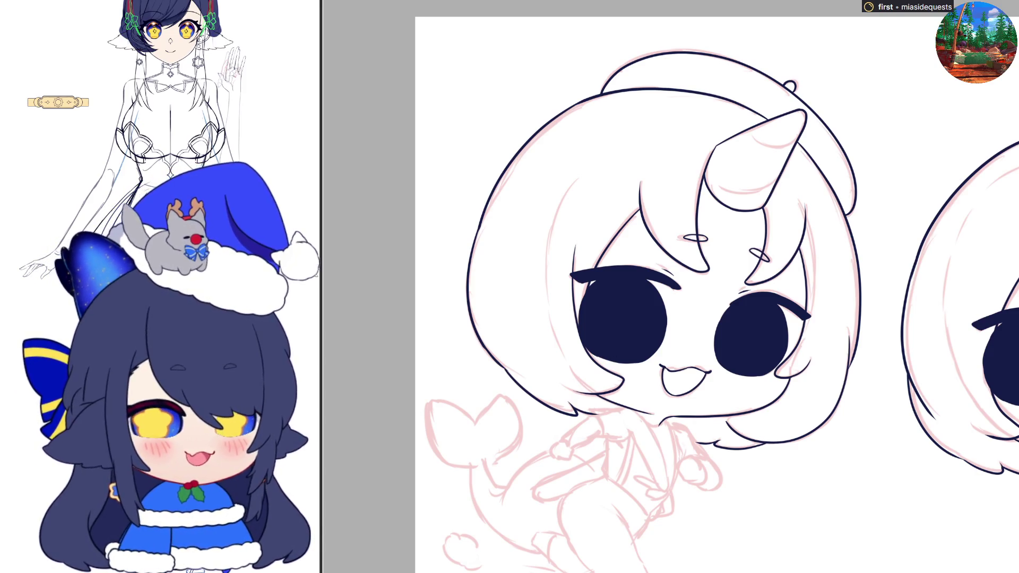
key(h)
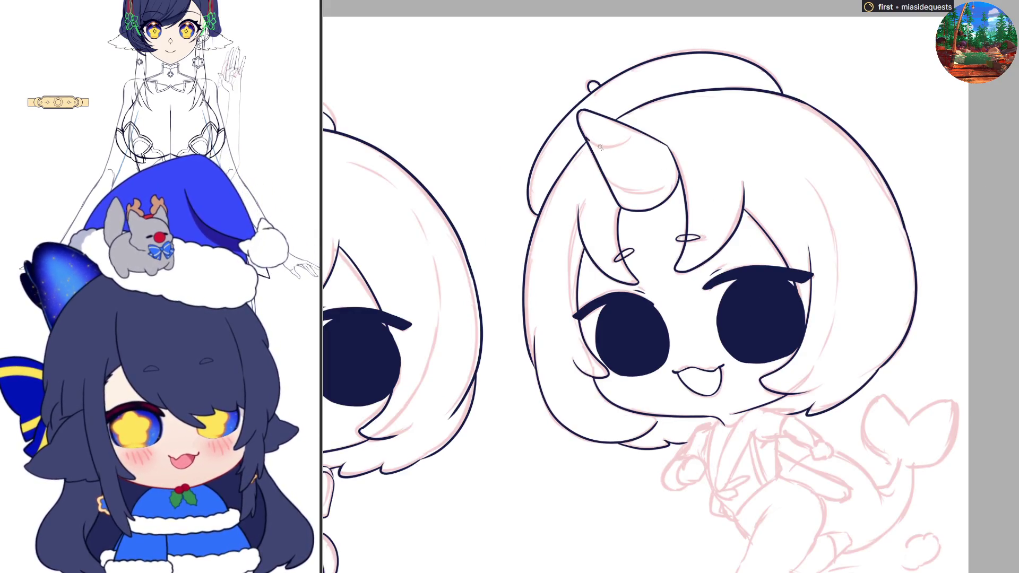
- Ink two stripes across the horn, discard a trial line over the body, and mirror the view
drag(584, 139, 638, 132)
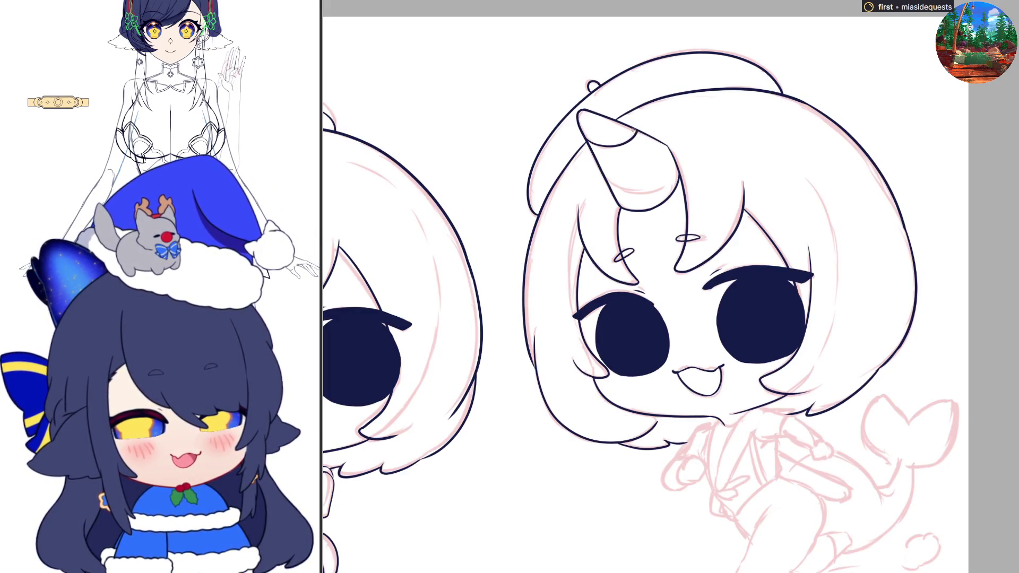
mouse_move(612, 181)
mouse_down()
mouse_move(634, 192)
mouse_move(666, 187)
mouse_move(680, 160)
mouse_up()
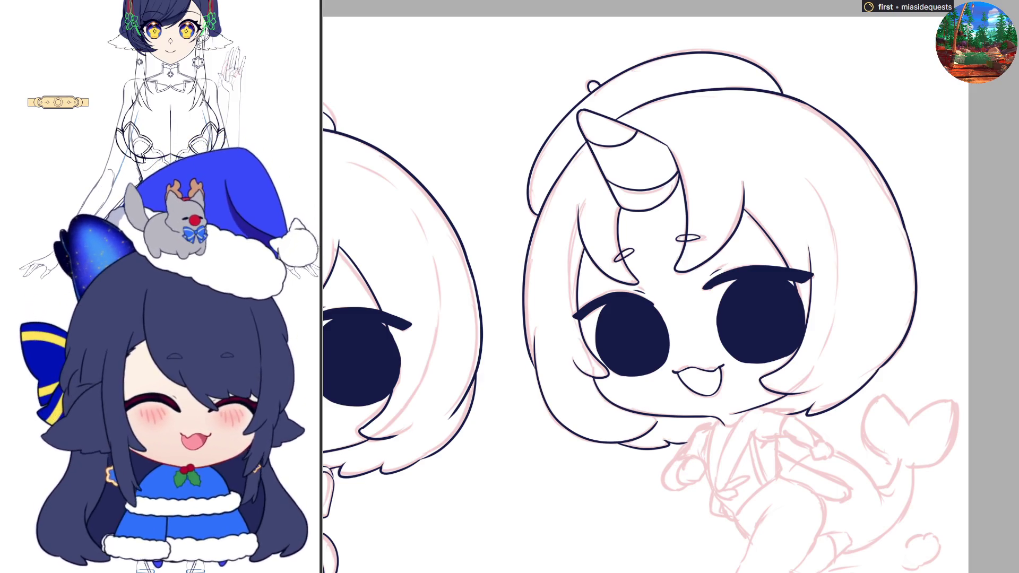
scroll(641, 287, down, 1)
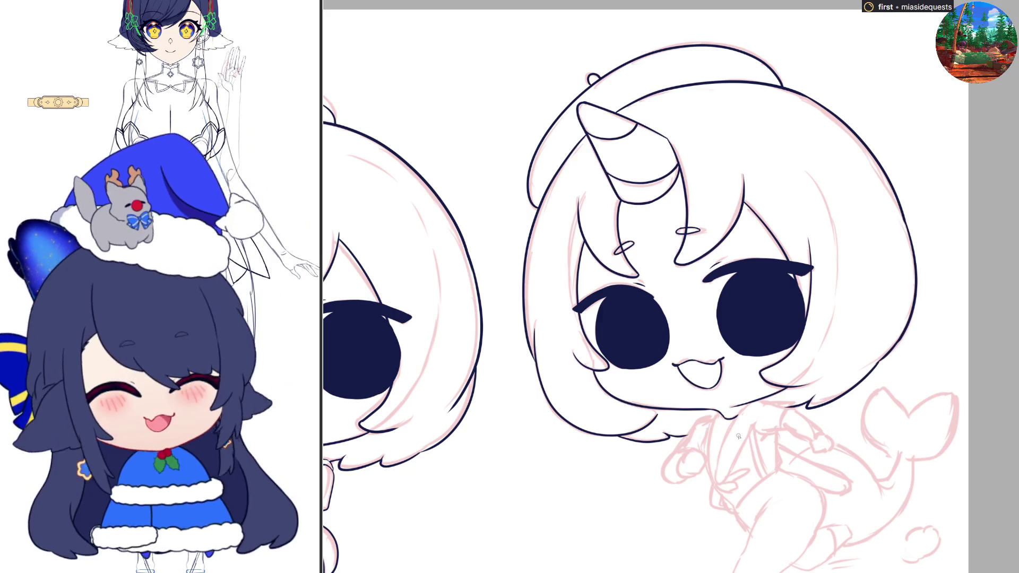
mouse_move(716, 480)
mouse_down()
mouse_move(716, 454)
mouse_move(751, 399)
mouse_up()
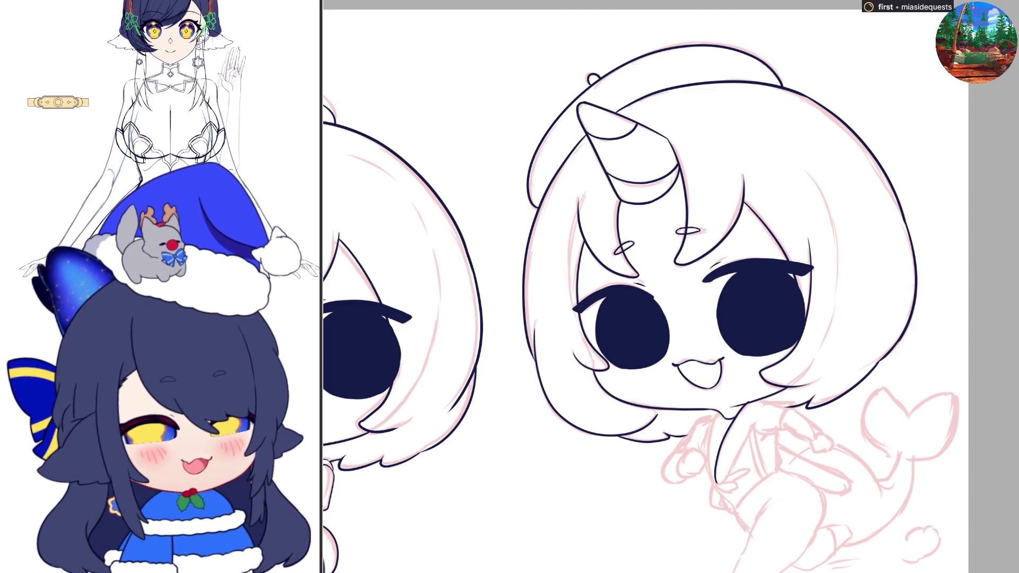
key(ctrl+z)
key(ctrl+z)
key(ctrl+shift+z)
key(ctrl+z)
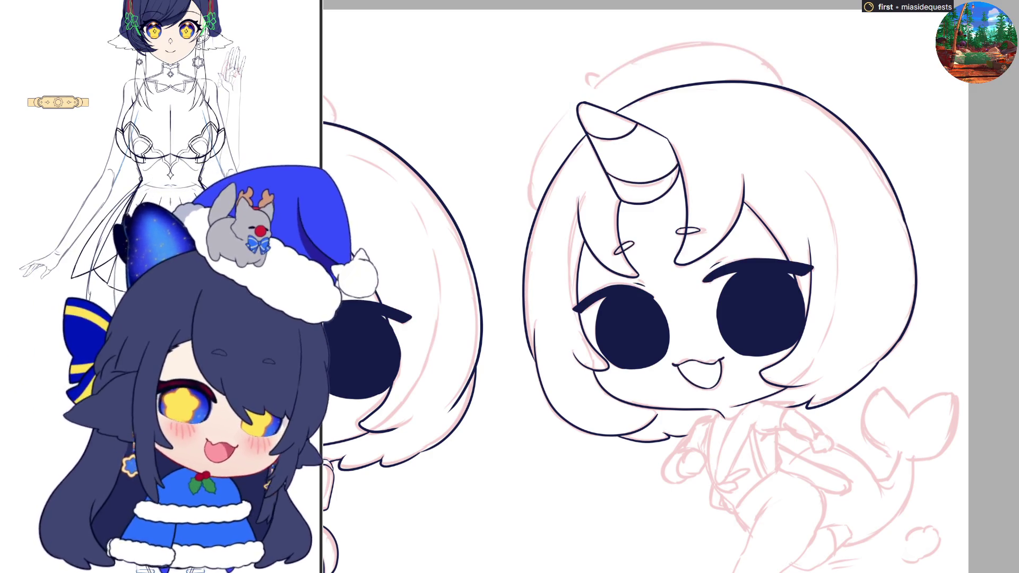
key(ctrl+shift+z)
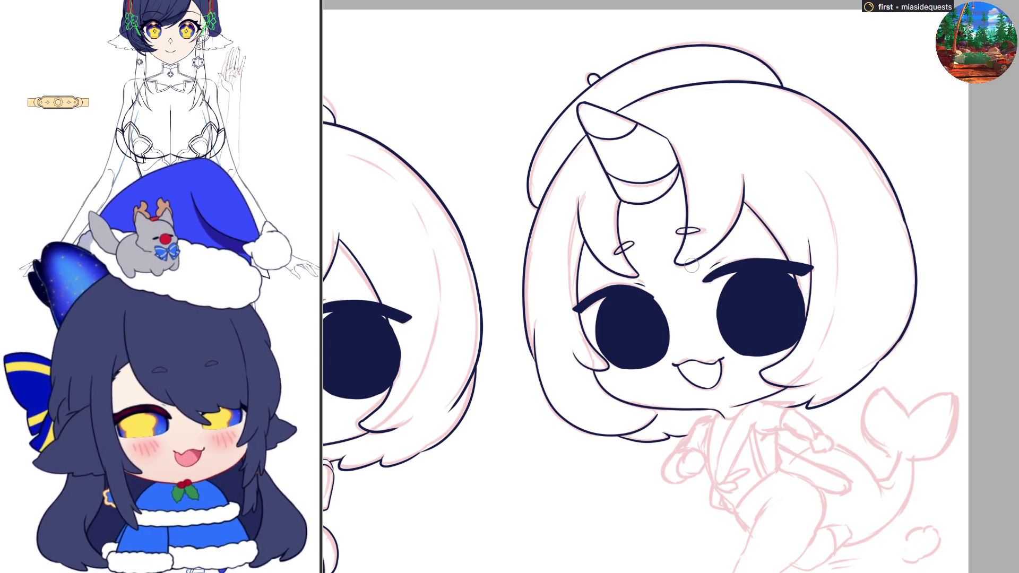
key(h)
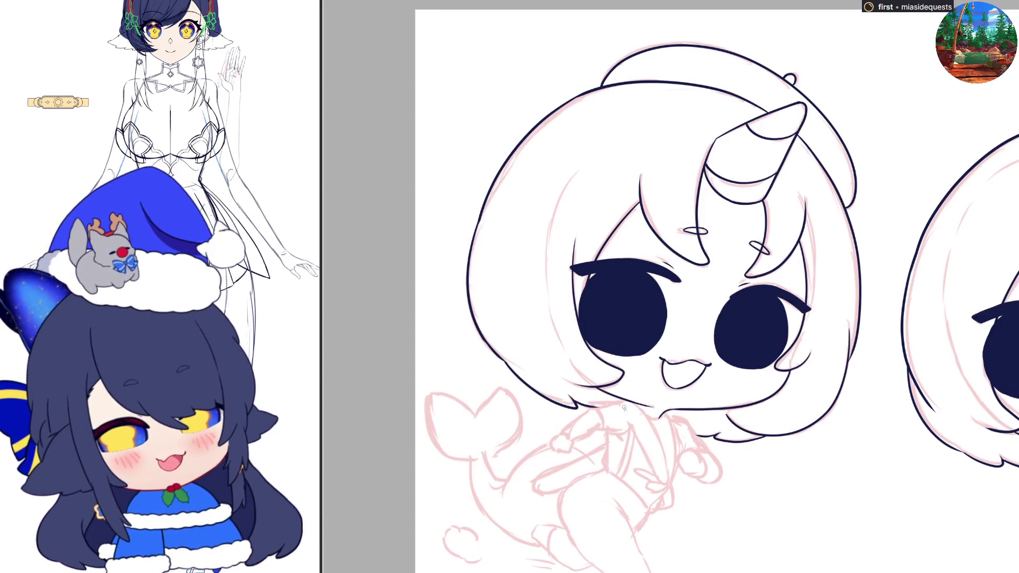
- Ink the collar line down from under the chin after several redraws, ending in a small hook
drag(614, 403, 653, 469)
key(ctrl+z)
key(ctrl+z)
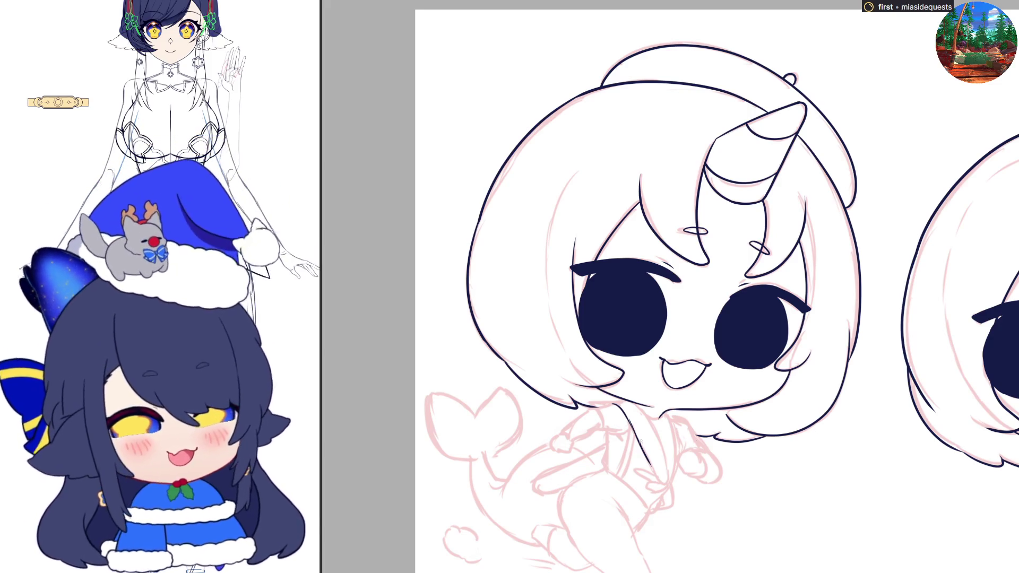
key(ctrl+z)
drag(631, 423, 662, 485)
key(ctrl+z)
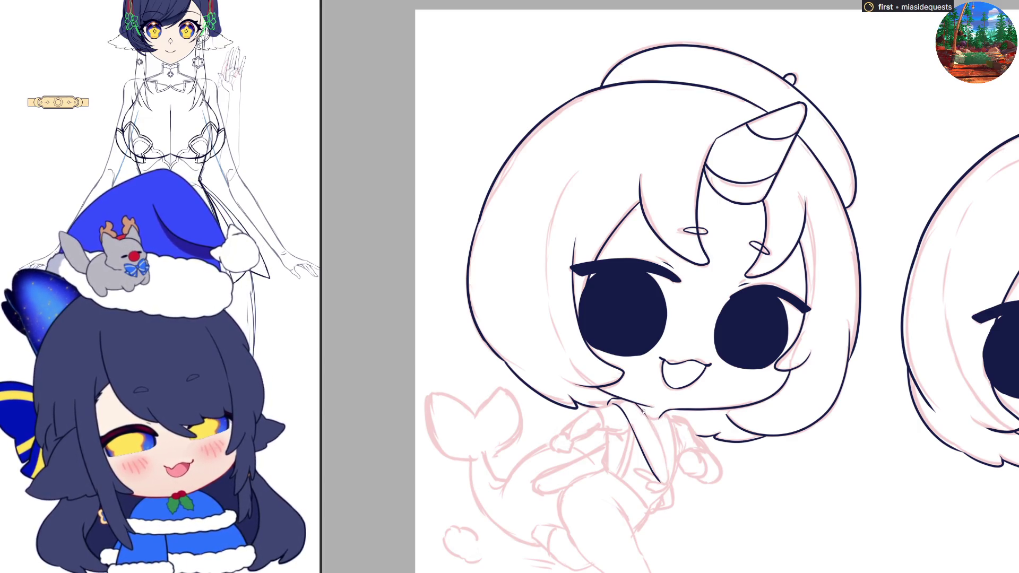
drag(644, 413, 667, 483)
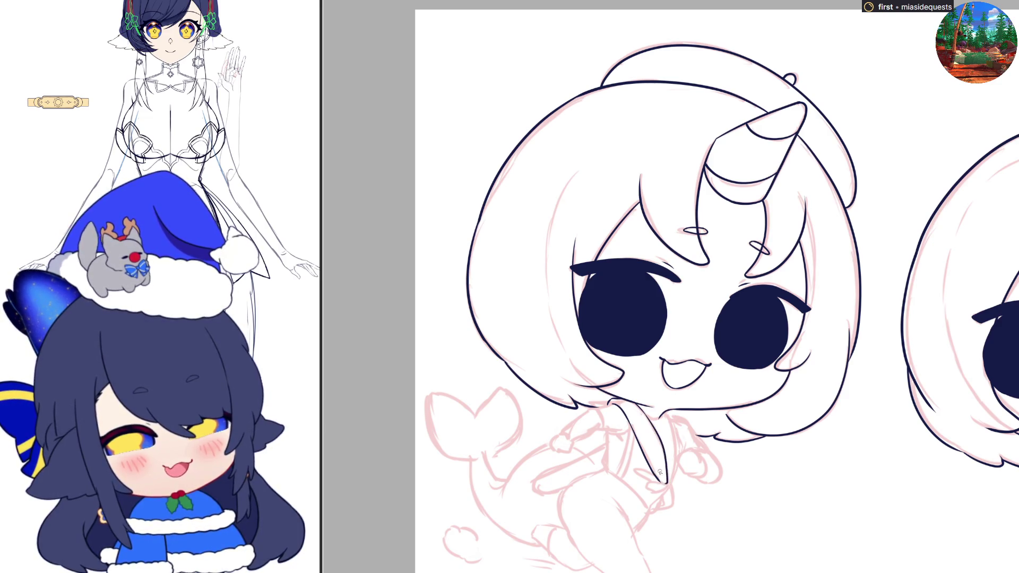
mouse_move(660, 478)
mouse_down()
mouse_move(637, 472)
mouse_move(653, 492)
mouse_move(667, 480)
mouse_move(665, 511)
mouse_move(674, 498)
mouse_move(667, 478)
mouse_up()
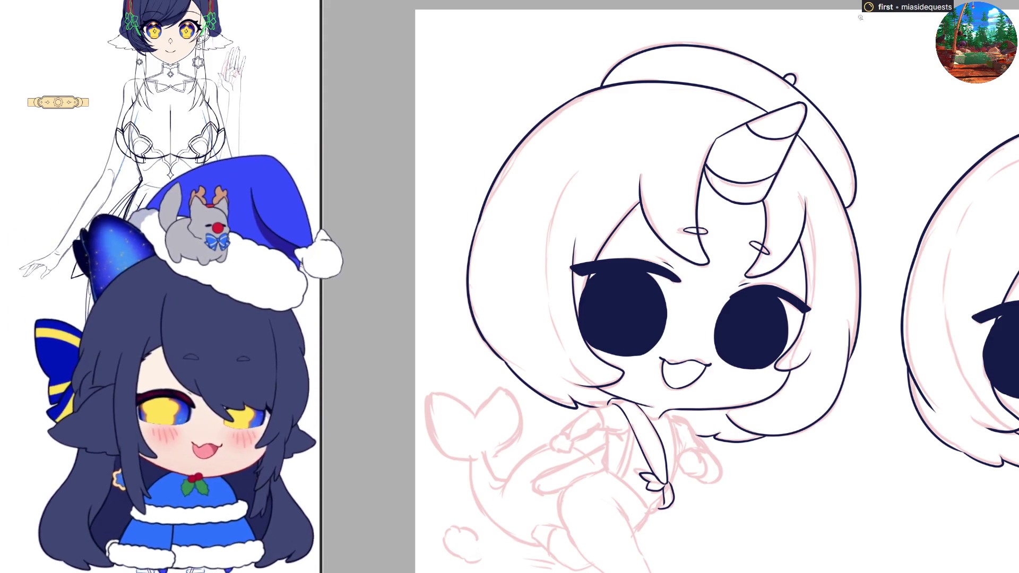
- Mirror the canvas back to its normal orientation
scroll(667, 242, down, 3)
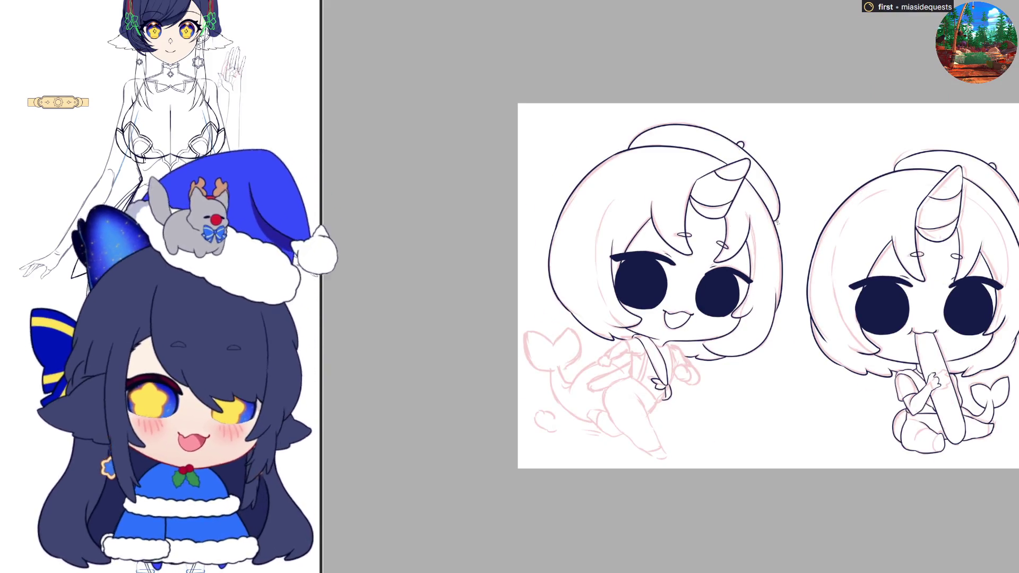
key(h)
scroll(582, 214, up, 3)
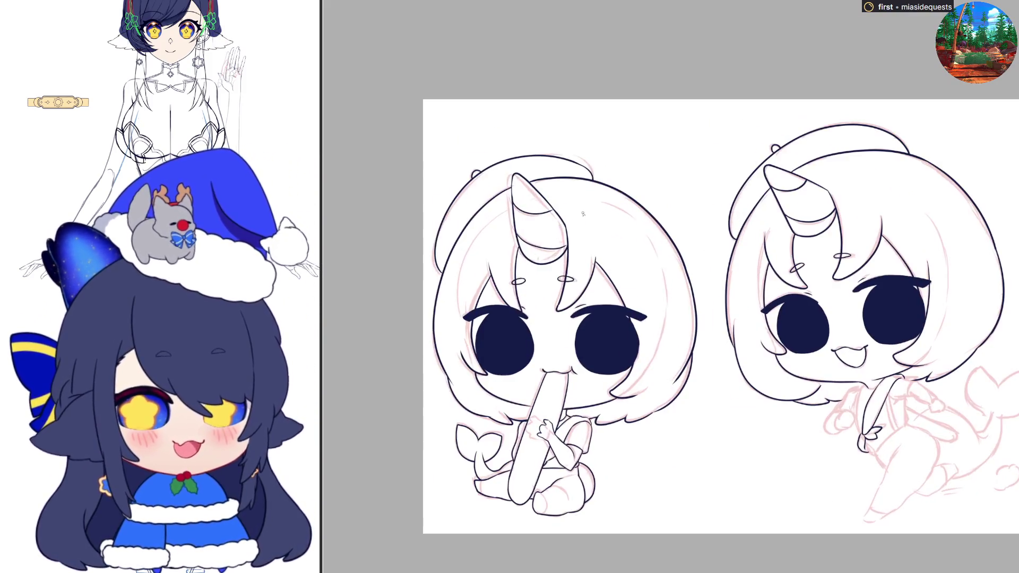
scroll(747, 110, up, 1)
- Select the top of the right girl's hair outline and distort it down and inward
mouse_move(841, 139)
mouse_down()
mouse_move(801, 140)
mouse_move(950, 167)
mouse_up()
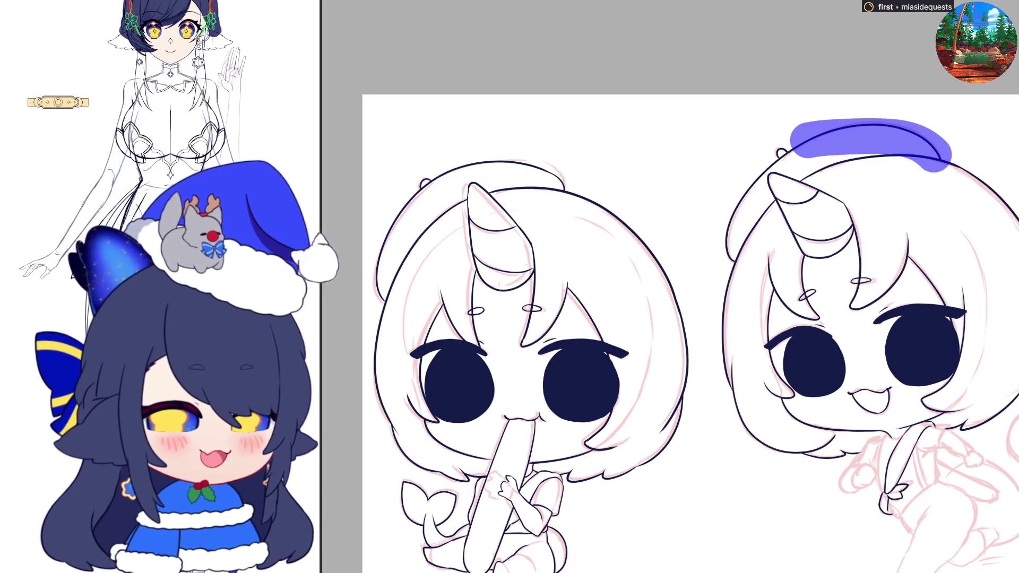
key(ctrl+t)
drag(942, 123, 939, 132)
key(Return)
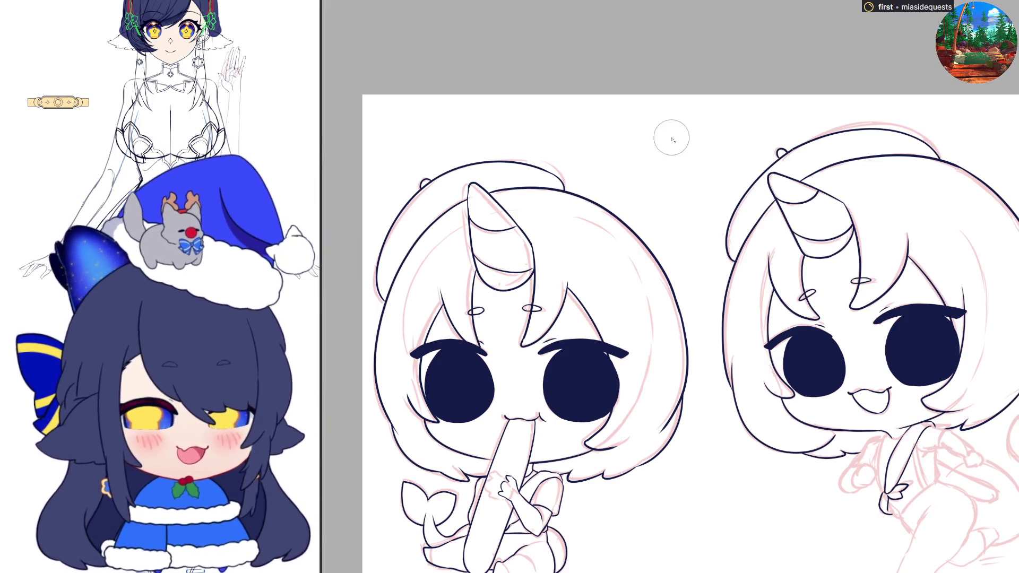
- Zoom in on the right girl's chin and ink a short stroke joining the chin line to the neck line
key(ctrl+0)
scroll(785, 388, up, 5)
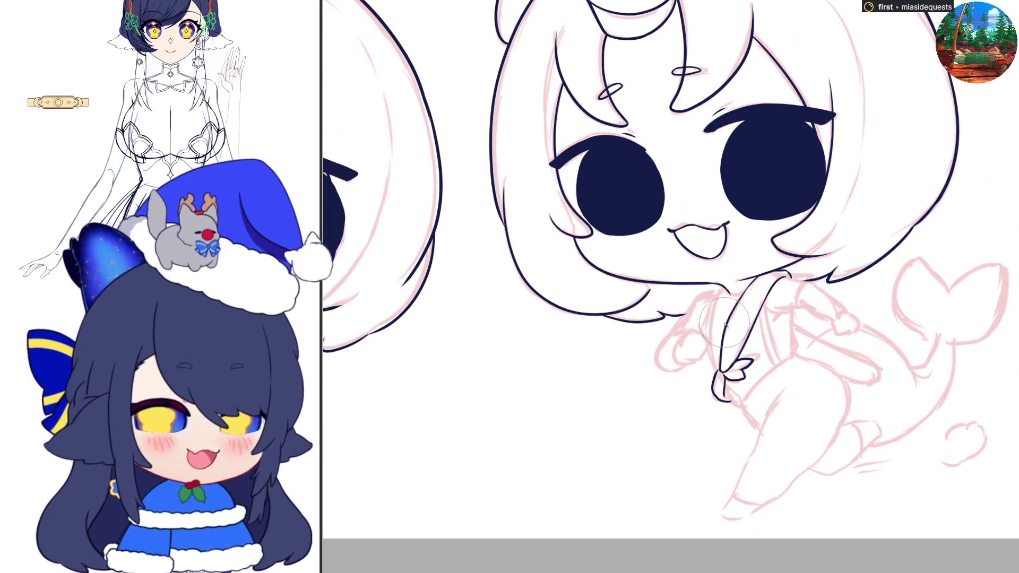
scroll(711, 275, up, 3)
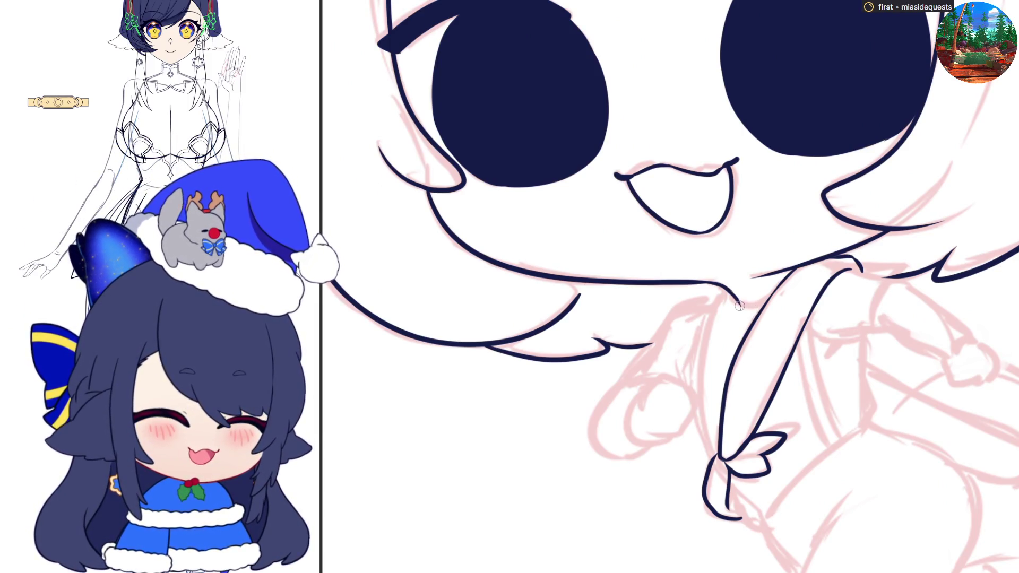
drag(739, 304, 767, 306)
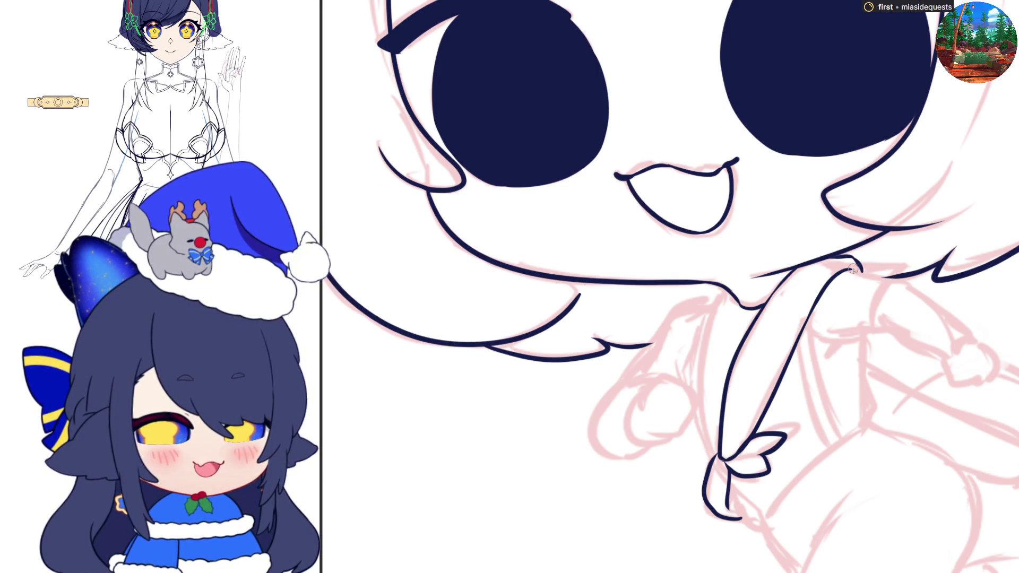
- Ink the neck line under the chin, with a short stroke beside it
mouse_move(877, 276)
mouse_down()
mouse_move(894, 280)
mouse_move(873, 333)
mouse_up()
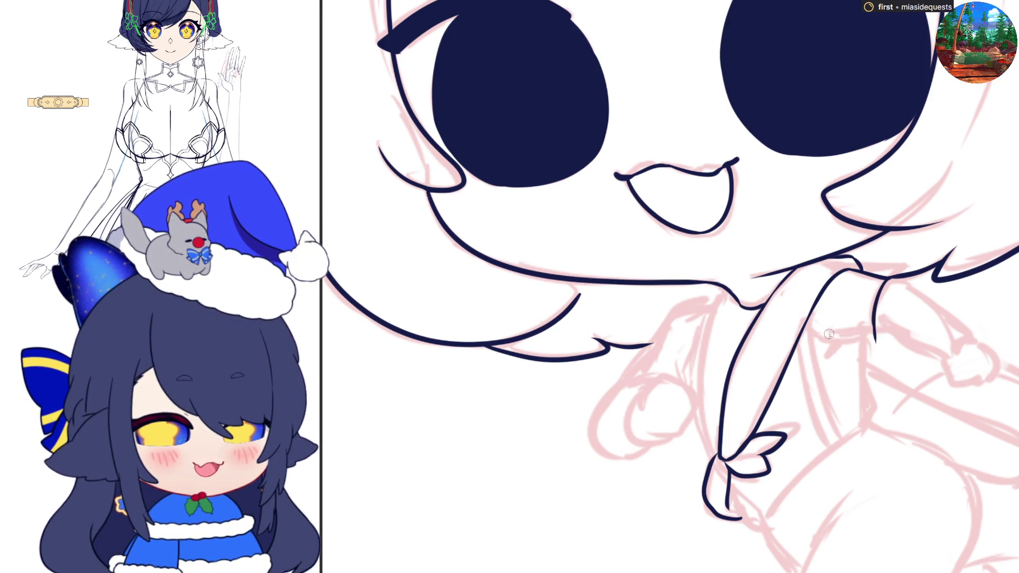
drag(825, 335, 876, 344)
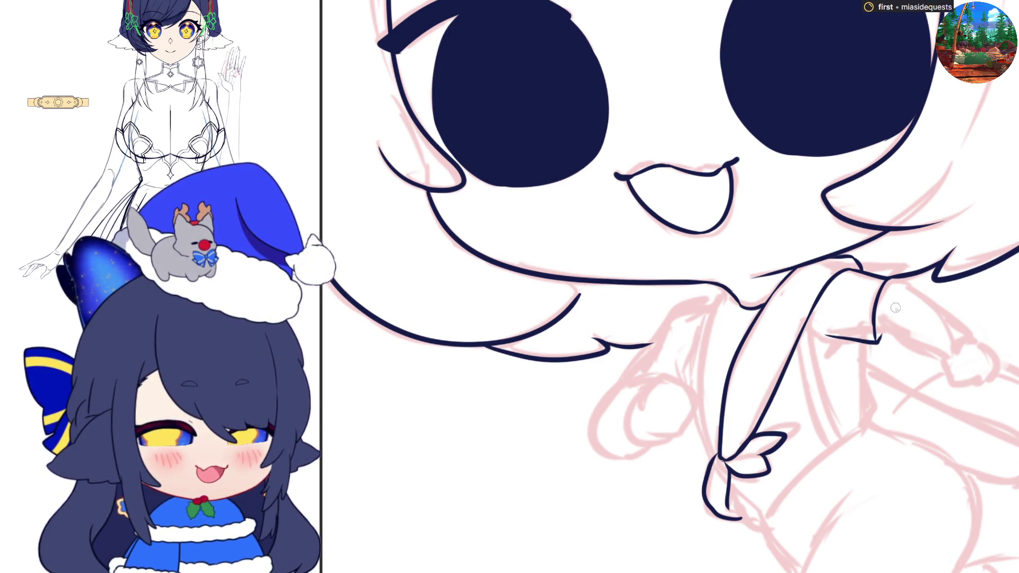
drag(873, 330, 889, 328)
- Ink the shoulder, upper arm and forearm, plus the line running down from the arm
mouse_move(884, 278)
mouse_down()
mouse_move(908, 281)
mouse_move(960, 330)
mouse_up()
key(ctrl+z)
drag(913, 287, 969, 338)
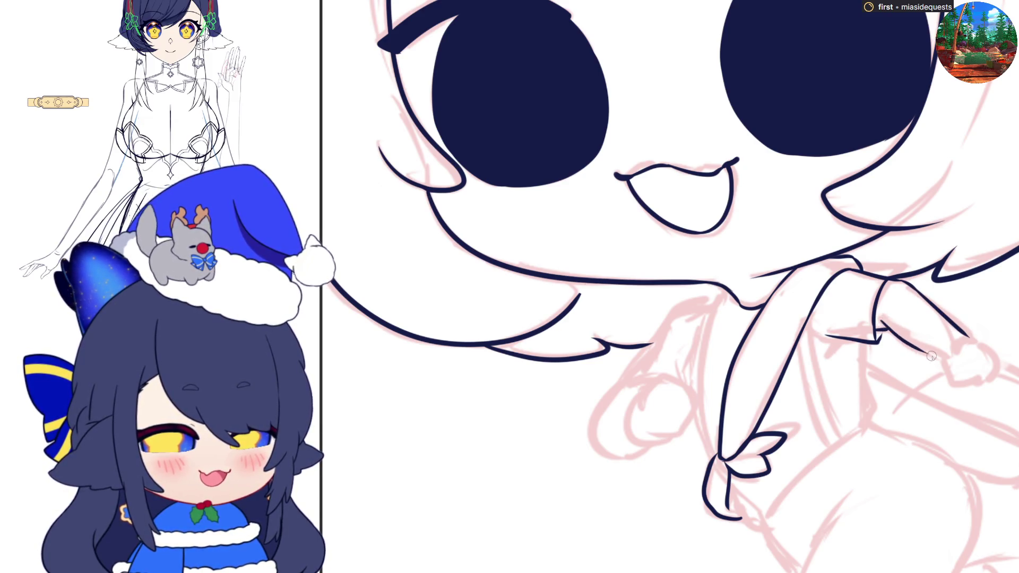
mouse_move(885, 322)
mouse_down()
mouse_move(950, 359)
mouse_move(947, 372)
mouse_move(963, 382)
mouse_move(984, 360)
mouse_up()
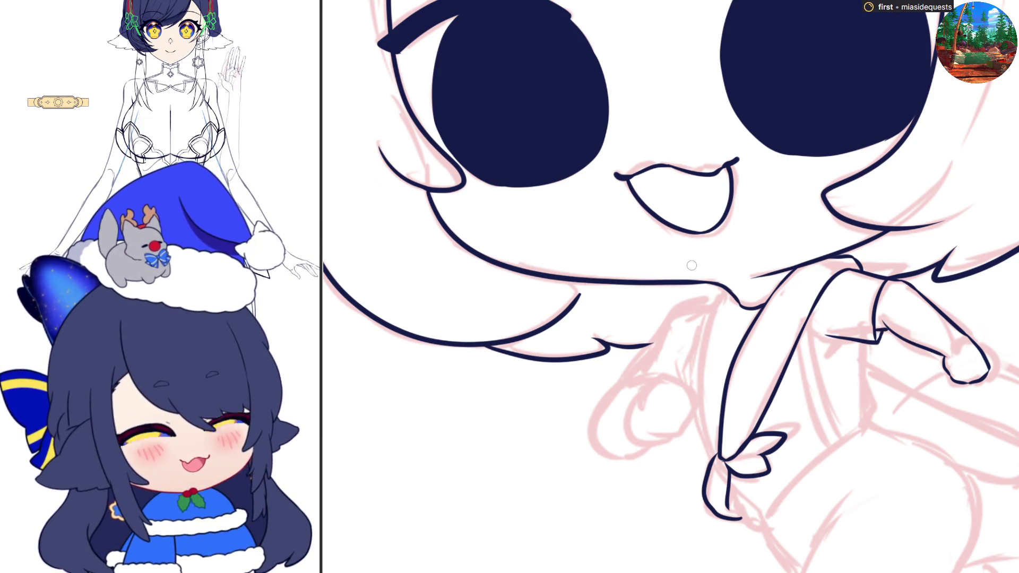
mouse_move(866, 342)
mouse_down()
mouse_move(871, 419)
mouse_move(856, 434)
mouse_up()
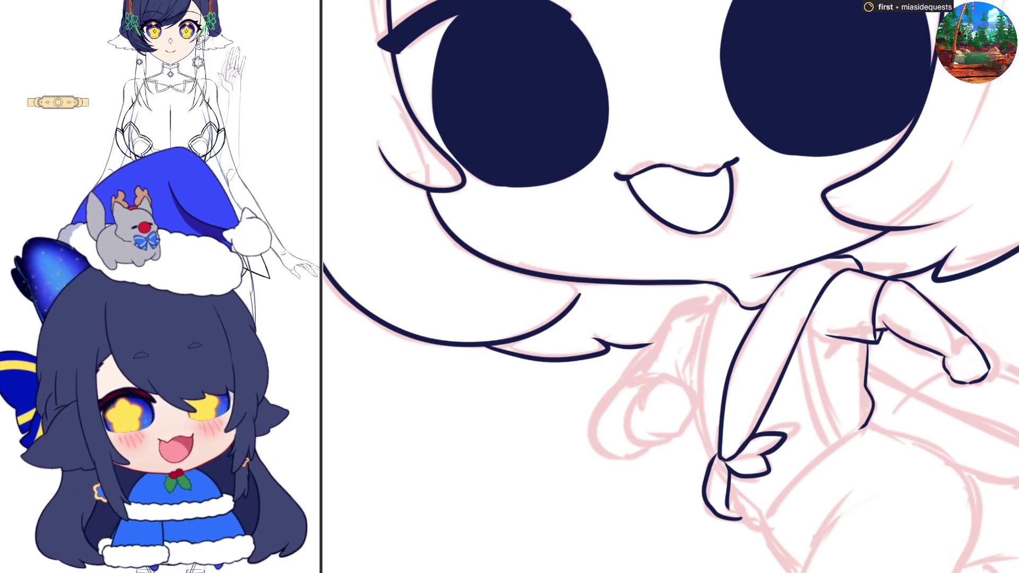
- Ink the torso's side line down toward the waist bow, redrawing it after one retry
scroll(671, 286, down, 4)
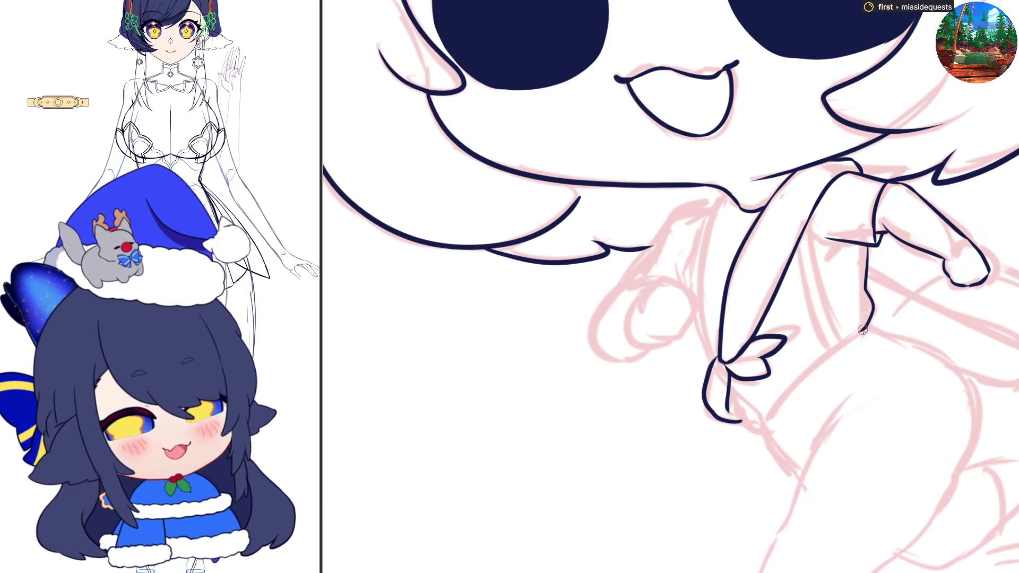
drag(858, 332, 777, 398)
key(ctrl+z)
mouse_move(862, 326)
mouse_down()
mouse_move(763, 420)
mouse_move(739, 419)
mouse_move(765, 428)
mouse_move(801, 473)
mouse_up()
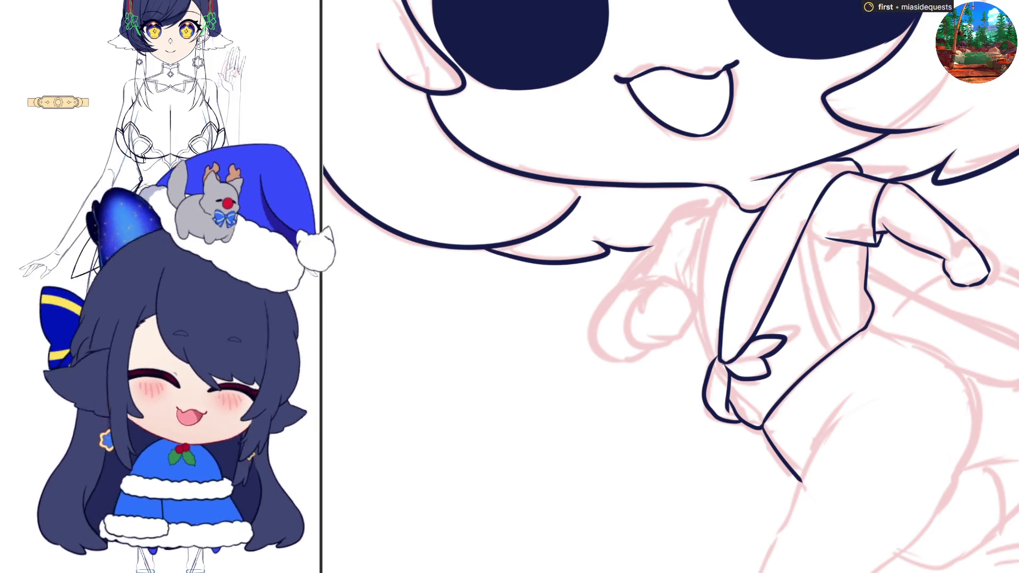
scroll(932, 276, down, 5)
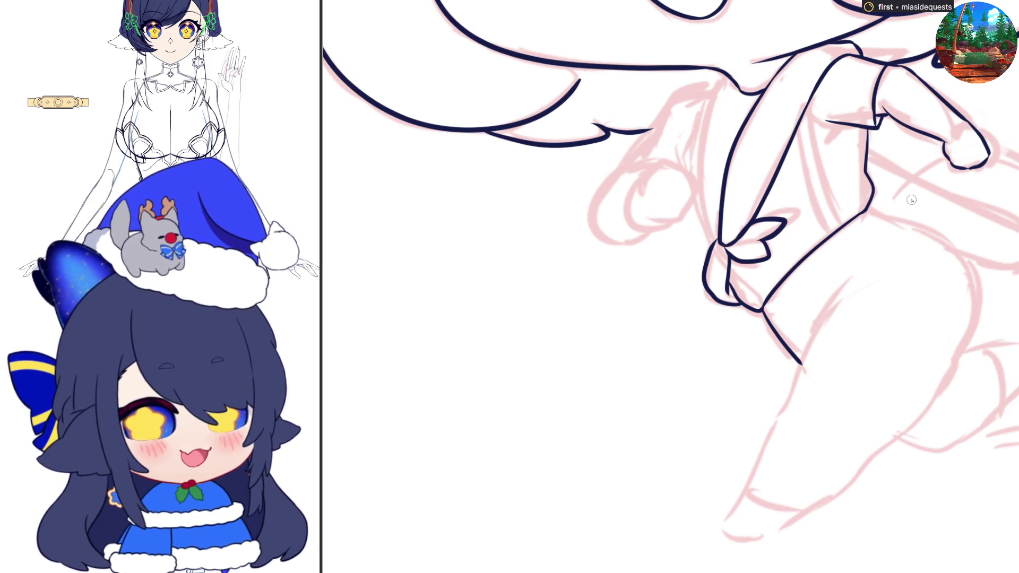
- Ink the hip stroke in navy after two discarded attempts
mouse_move(874, 213)
mouse_down()
mouse_move(961, 264)
mouse_move(973, 282)
mouse_up()
key(ctrl+z)
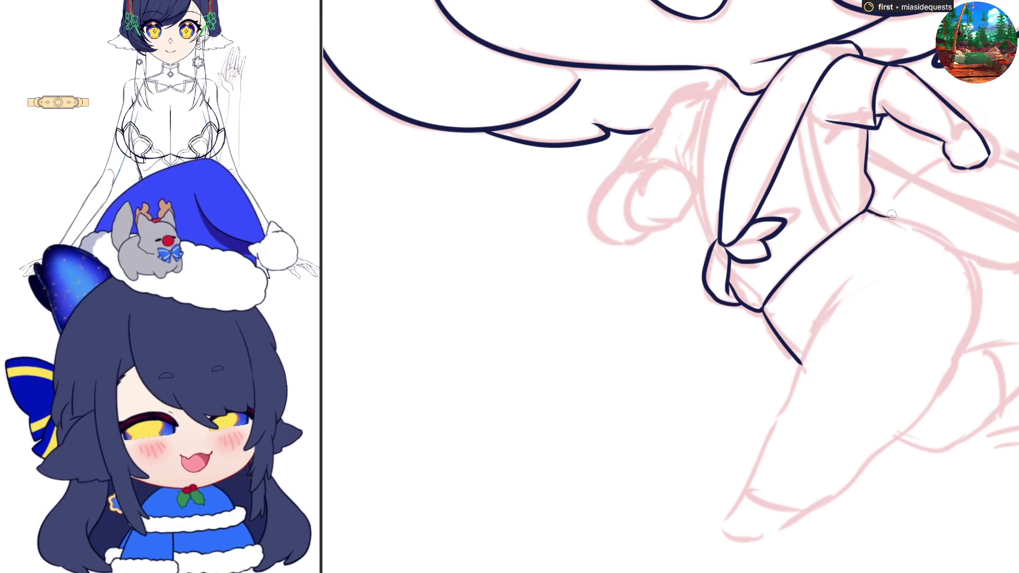
drag(891, 220, 967, 269)
key(ctrl+z)
mouse_move(871, 211)
mouse_down()
mouse_move(896, 218)
mouse_move(980, 301)
mouse_up()
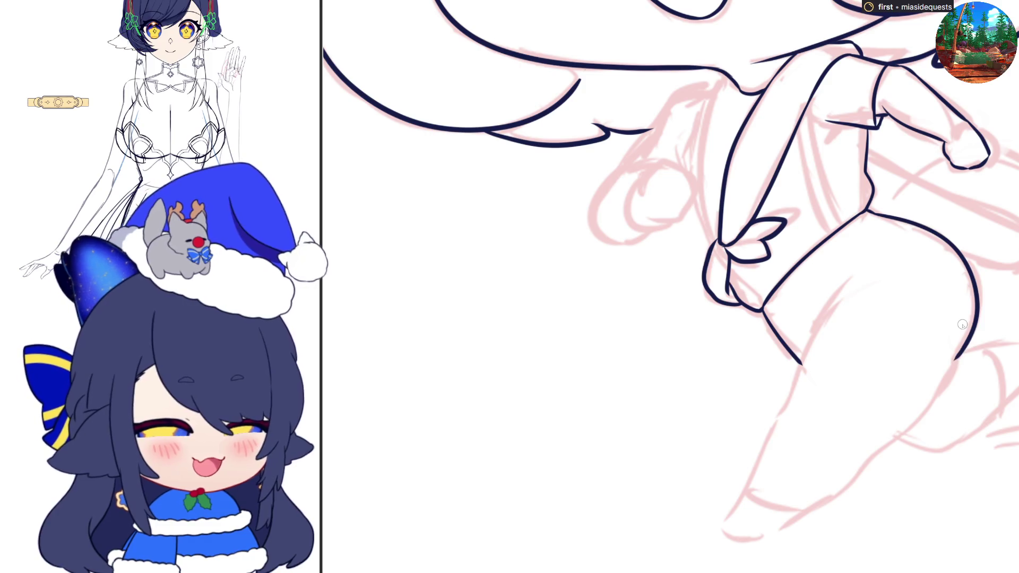
- With the canvas mirrored, ink the thigh and leg curve down toward the foot
key(h)
drag(430, 366, 470, 425)
key(ctrl+z)
drag(430, 365, 546, 498)
key(ctrl+z)
mouse_move(509, 460)
mouse_down()
mouse_move(536, 488)
mouse_move(615, 533)
mouse_move(655, 539)
mouse_move(643, 501)
mouse_up()
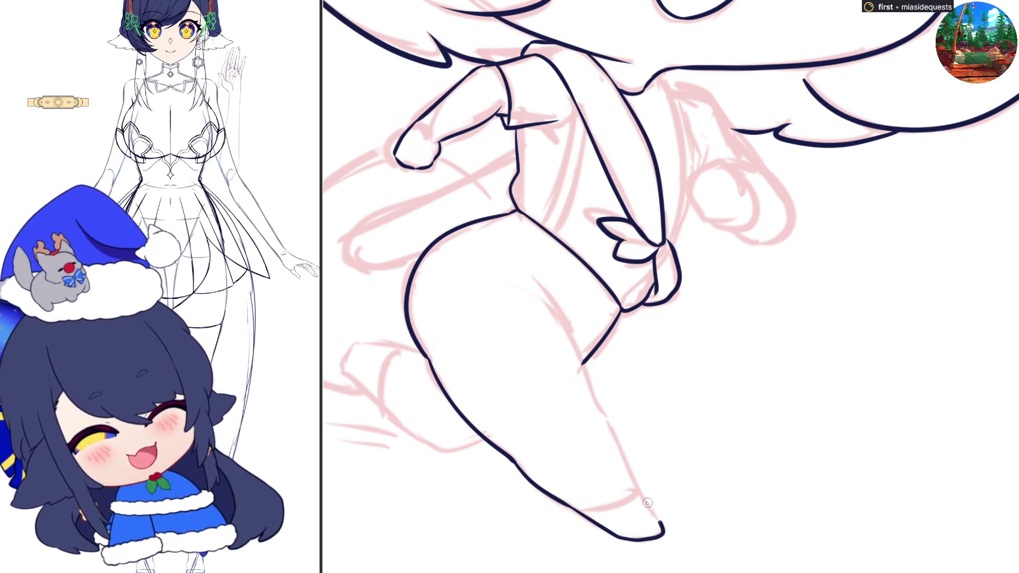
- Flip the canvas back, ink the shin front from the toe, erase its thin tail, and strengthen the inner thigh
key(h)
drag(735, 509, 830, 306)
key(ctrl+z)
mouse_move(737, 505)
mouse_down()
mouse_move(838, 285)
mouse_move(860, 273)
mouse_up()
key(e)
drag(811, 329, 839, 295)
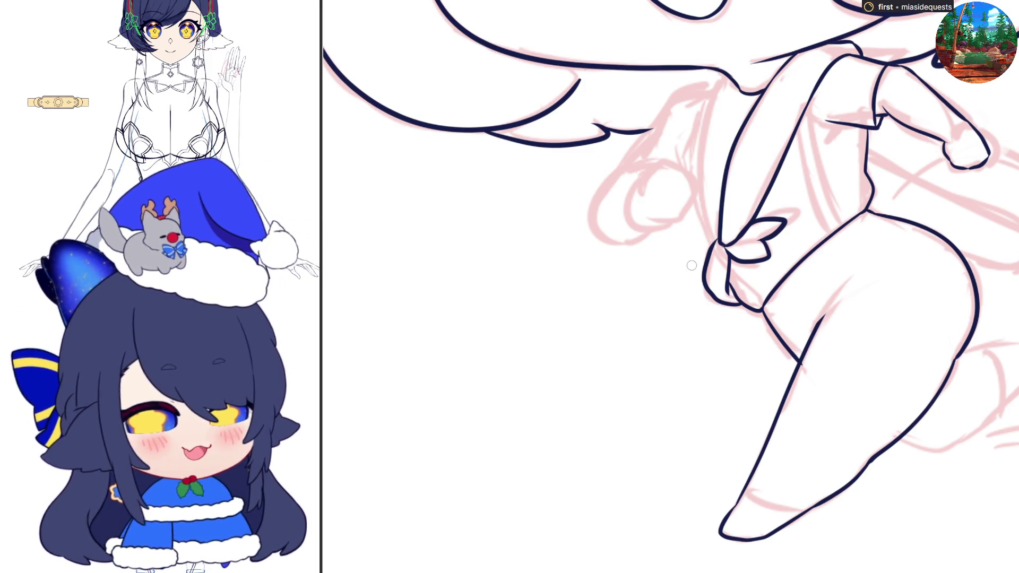
key(b)
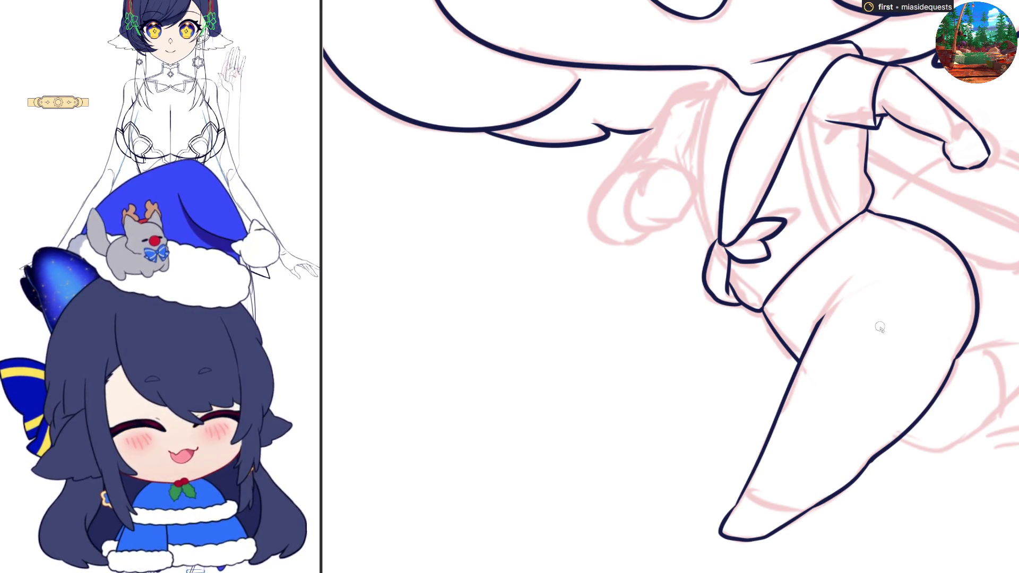
drag(852, 291, 806, 340)
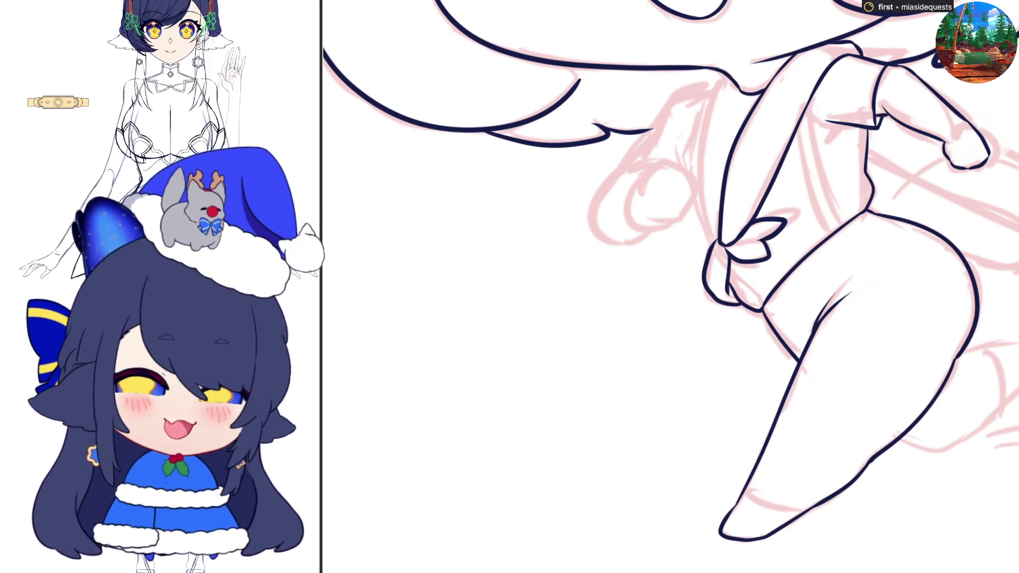
- Ink the other lower leg's curve and the back leg's upper line
mouse_move(900, 439)
mouse_down()
mouse_move(918, 449)
mouse_move(977, 430)
mouse_up()
key(ctrl+z)
mouse_move(902, 441)
mouse_down()
mouse_move(934, 449)
mouse_move(1015, 388)
mouse_up()
key(ctrl+z)
mouse_move(897, 442)
mouse_down()
mouse_move(956, 446)
mouse_move(1014, 391)
mouse_up()
key(ctrl+z)
mouse_move(898, 442)
mouse_down()
mouse_move(915, 448)
mouse_move(988, 417)
mouse_move(1017, 388)
mouse_up()
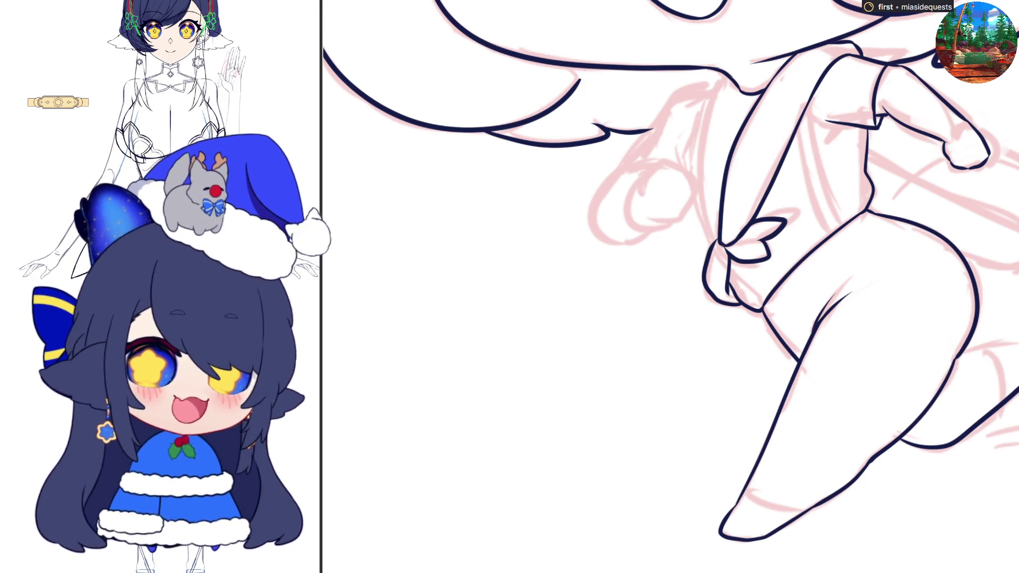
drag(959, 362, 1018, 341)
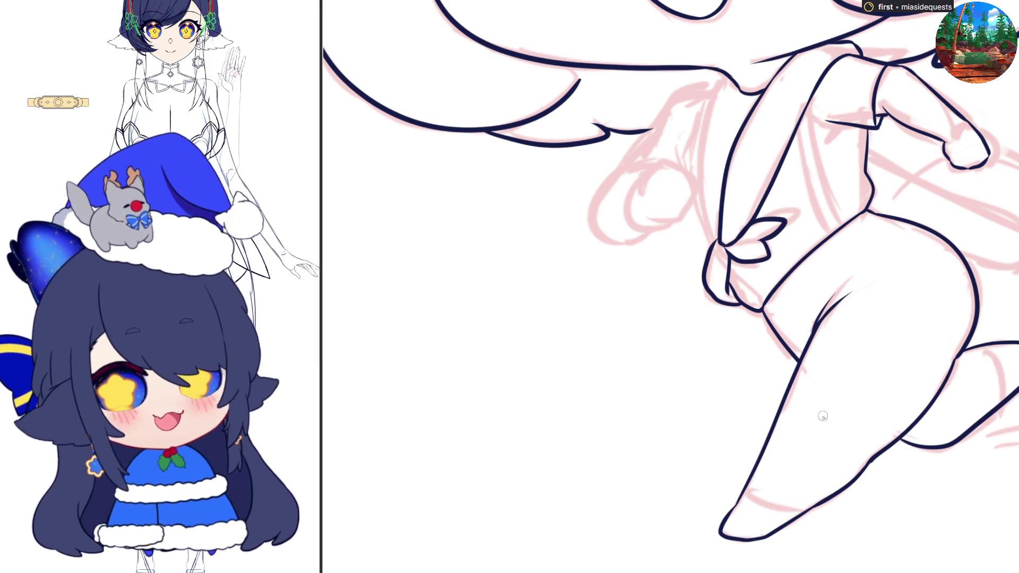
scroll(647, 357, down, 5)
scroll(533, 185, up, 2)
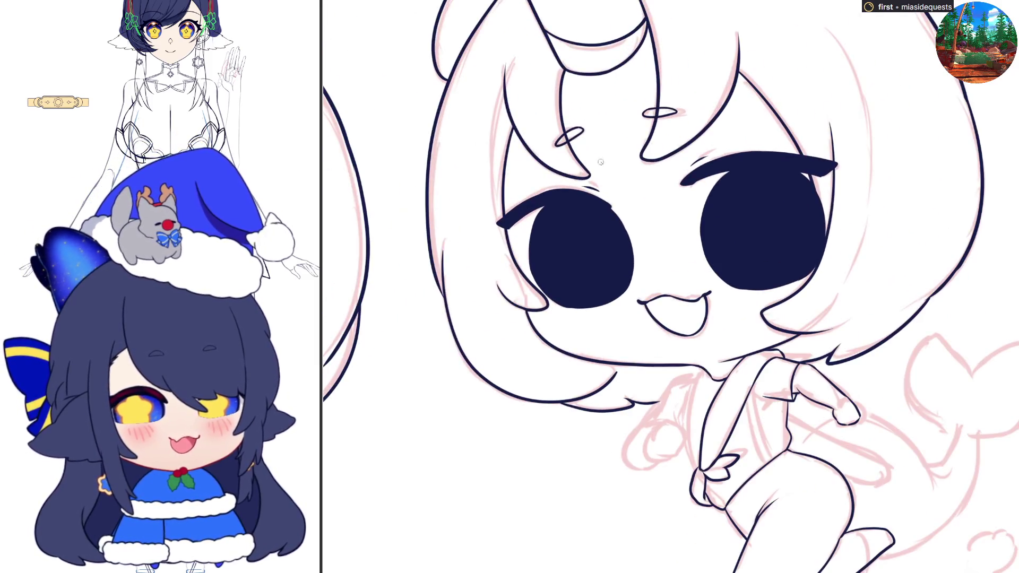
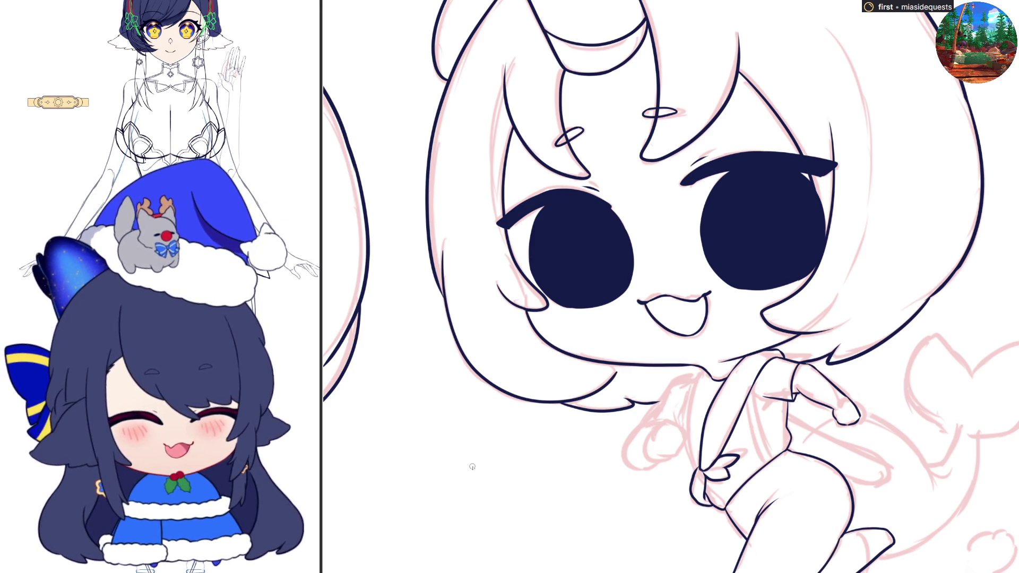
- Resize the brush to a fine size and redraw the dark ink line on the right chibi's torso
key(bracketright)
key(bracketright)
key(bracketright)
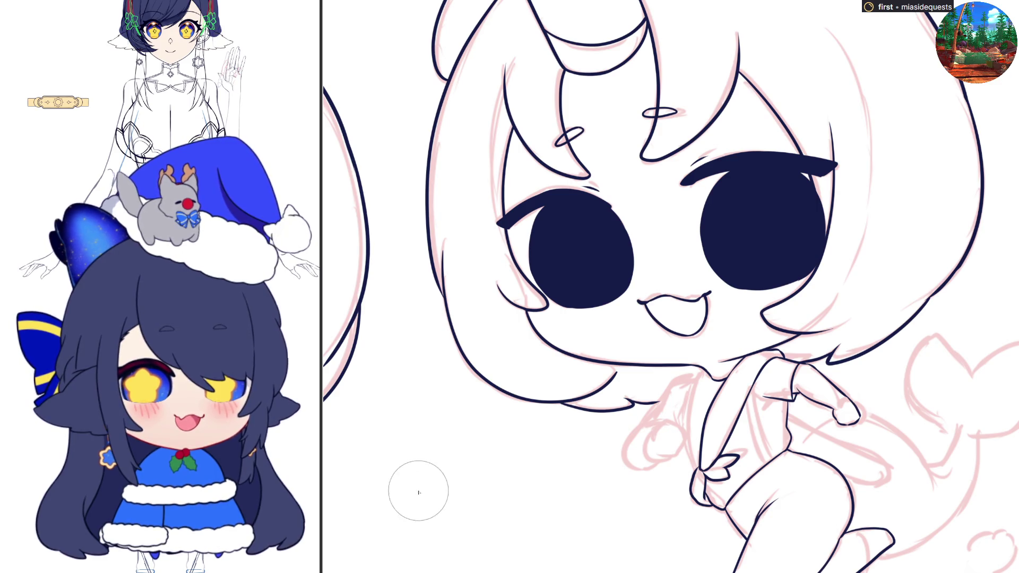
key(p)
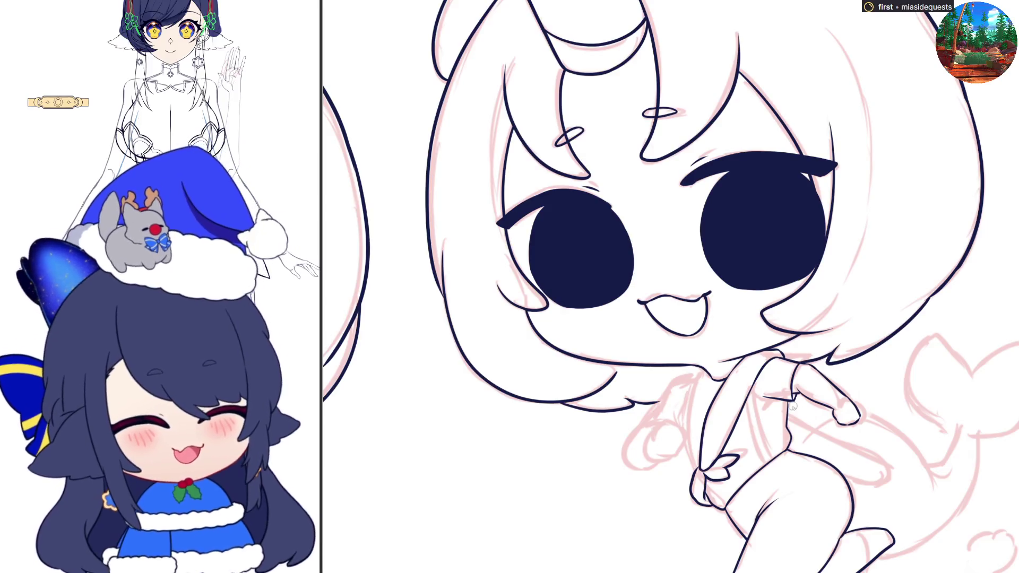
drag(791, 421, 892, 473)
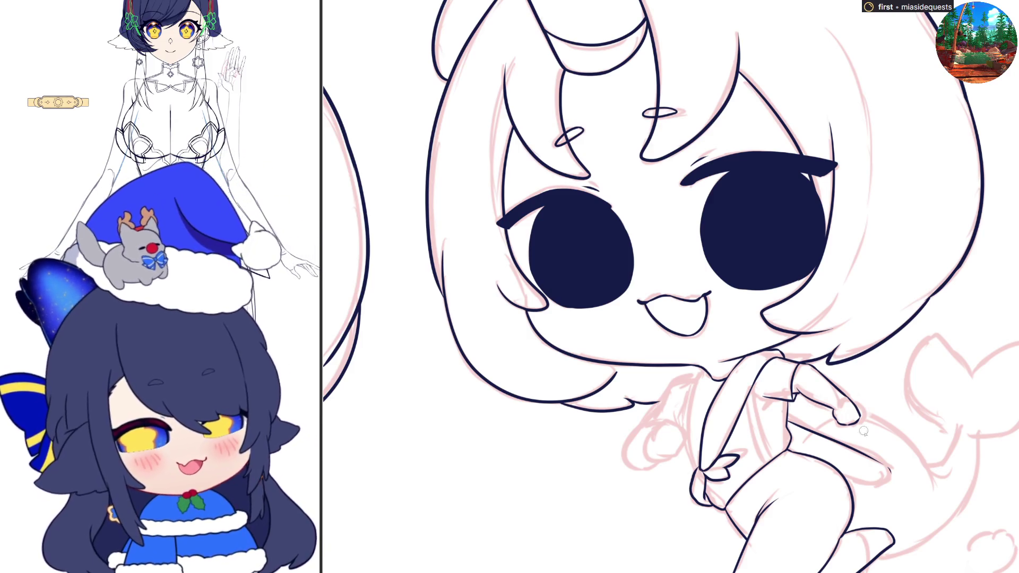
mouse_move(876, 461)
mouse_down()
mouse_move(891, 471)
mouse_move(873, 484)
mouse_move(890, 483)
mouse_up()
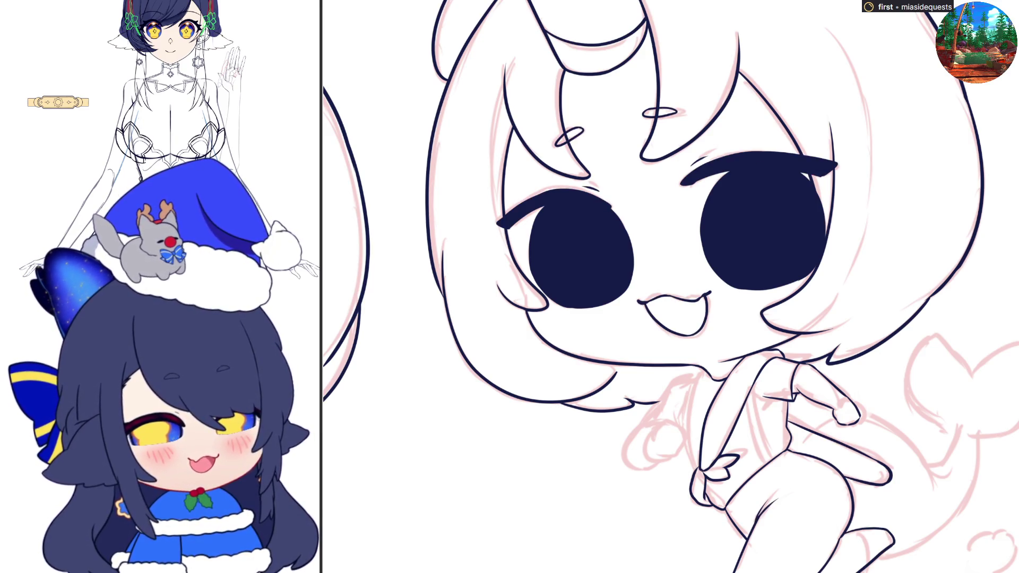
scroll(671, 286, down, 5)
- Ink the tail curve out from the hand, undoing stray and unsatisfactory attempts
mouse_move(881, 274)
mouse_down()
mouse_move(783, 255)
mouse_move(775, 455)
mouse_up()
key(ctrl+z)
key(ctrl+z)
key(ctrl+z)
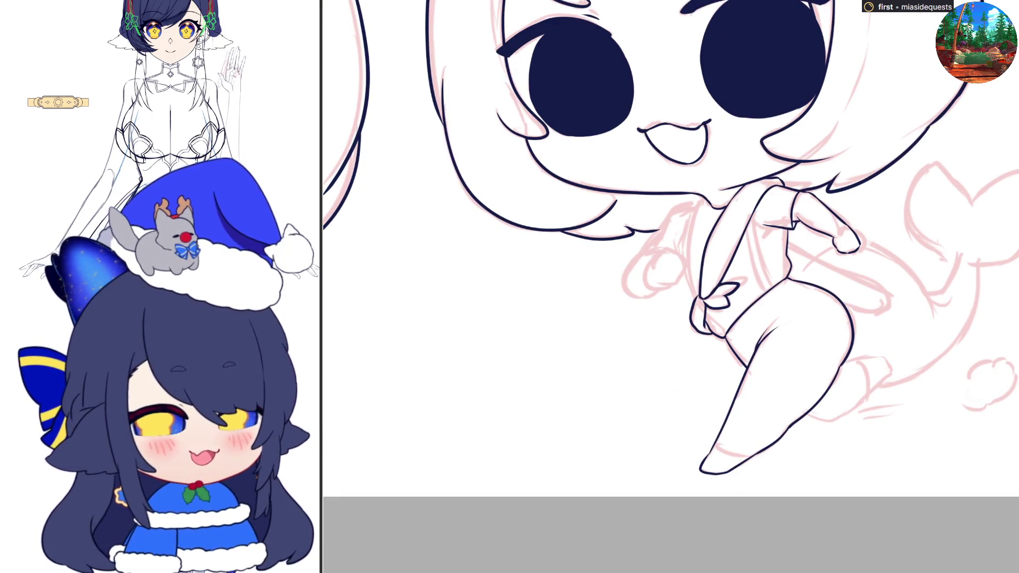
key(ctrl+y)
key(ctrl+y)
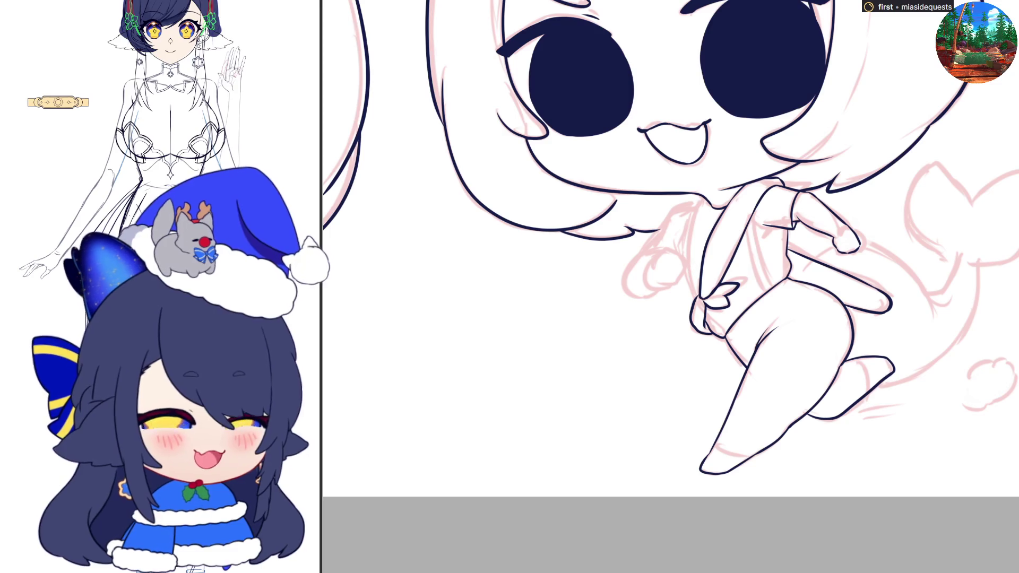
mouse_move(834, 245)
mouse_down()
mouse_move(885, 257)
mouse_move(931, 308)
mouse_up()
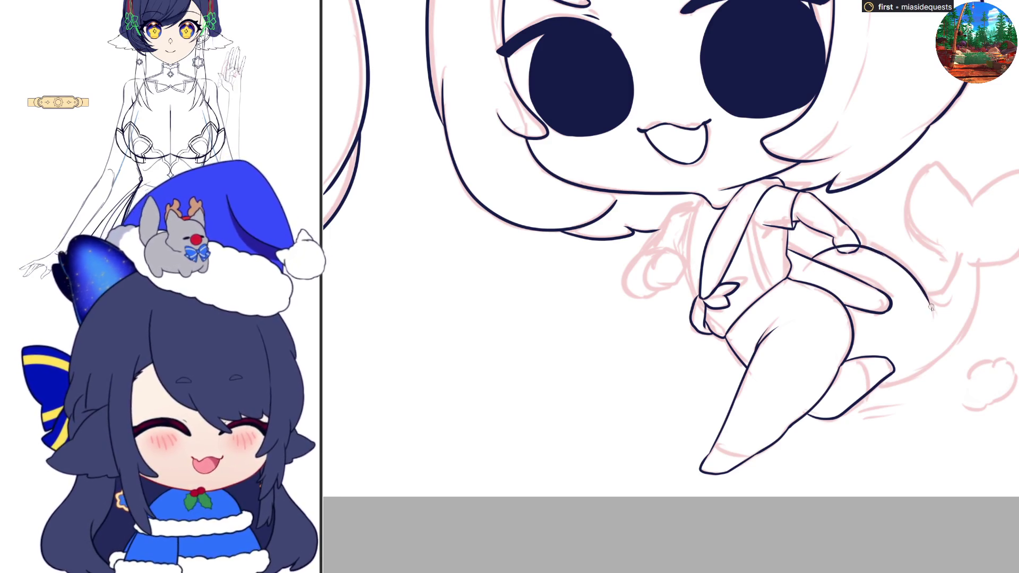
key(ctrl+z)
key(ctrl+z)
drag(849, 242, 917, 285)
key(ctrl+z)
- Redraw the tail curve ending higher and add a short stroke at the fin tip
mouse_move(833, 249)
mouse_down()
mouse_move(942, 287)
mouse_move(935, 295)
mouse_move(949, 285)
mouse_move(959, 239)
mouse_move(918, 219)
mouse_up()
key(ctrl+z)
mouse_move(955, 262)
mouse_down()
mouse_move(913, 218)
mouse_move(936, 159)
mouse_up()
key(ctrl+z)
mouse_move(957, 262)
mouse_down()
mouse_move(927, 247)
mouse_move(937, 161)
mouse_move(975, 200)
mouse_move(974, 214)
mouse_move(1018, 175)
mouse_up()
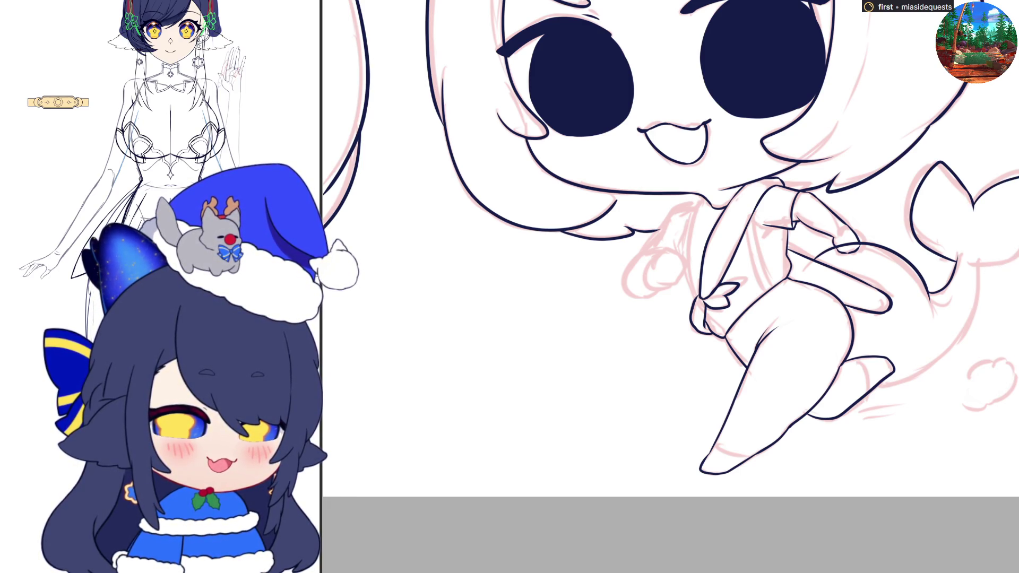
- Ink the fin's upper edge, close its tip, and extend the tail's lower edge around the body
drag(1016, 249, 959, 260)
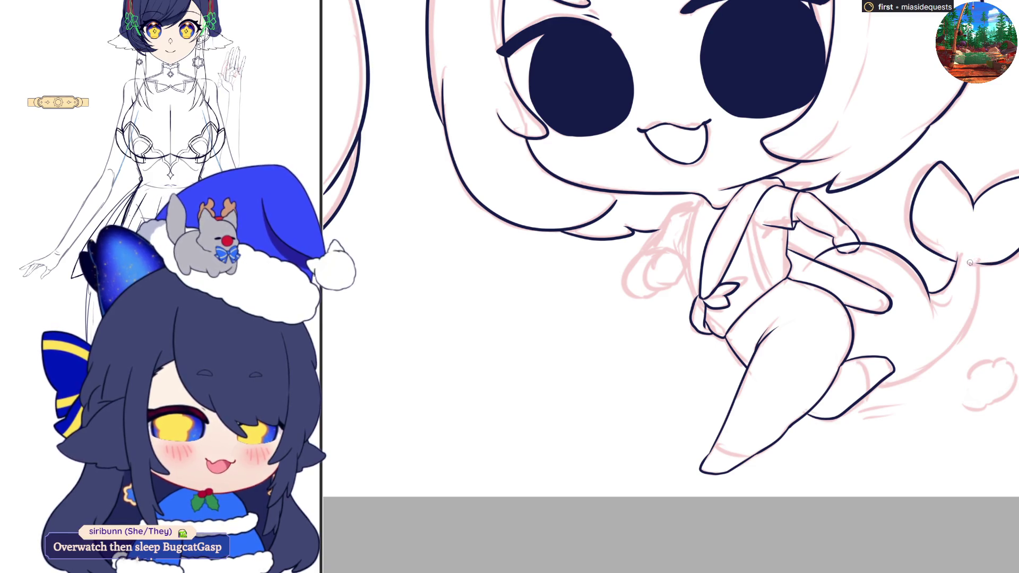
drag(971, 258, 970, 282)
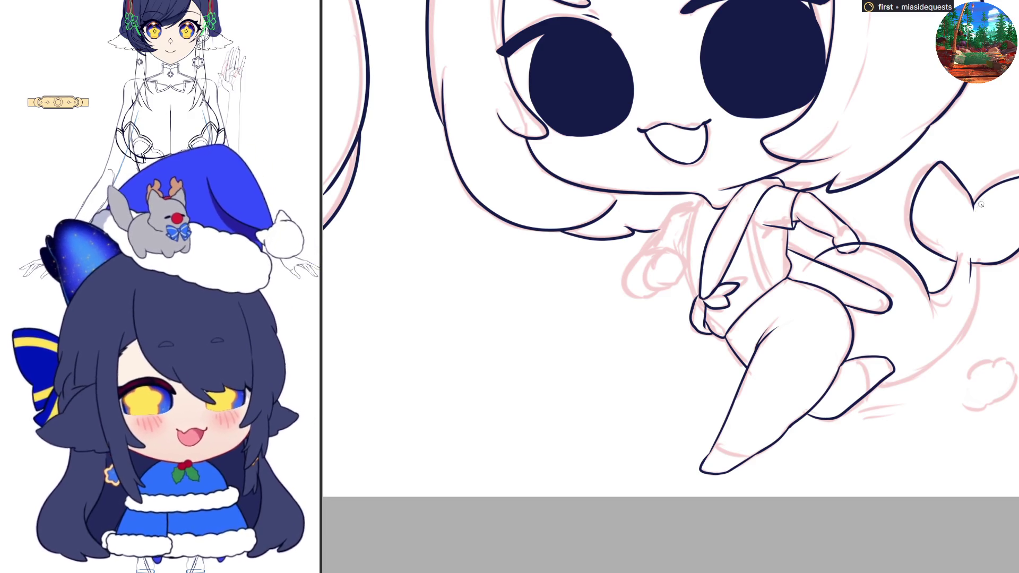
key(m)
drag(413, 263, 441, 349)
key(ctrl+z)
mouse_move(412, 263)
mouse_down()
mouse_move(431, 336)
mouse_move(502, 382)
mouse_up()
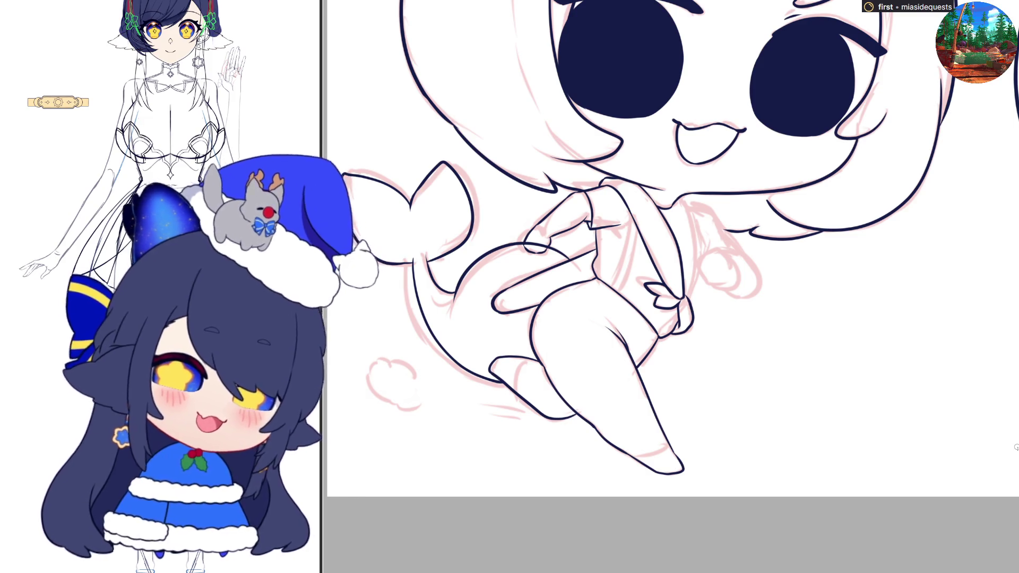
- Mirror the canvas to check the tail, briefly hiding and restoring the body lineart
key(h)
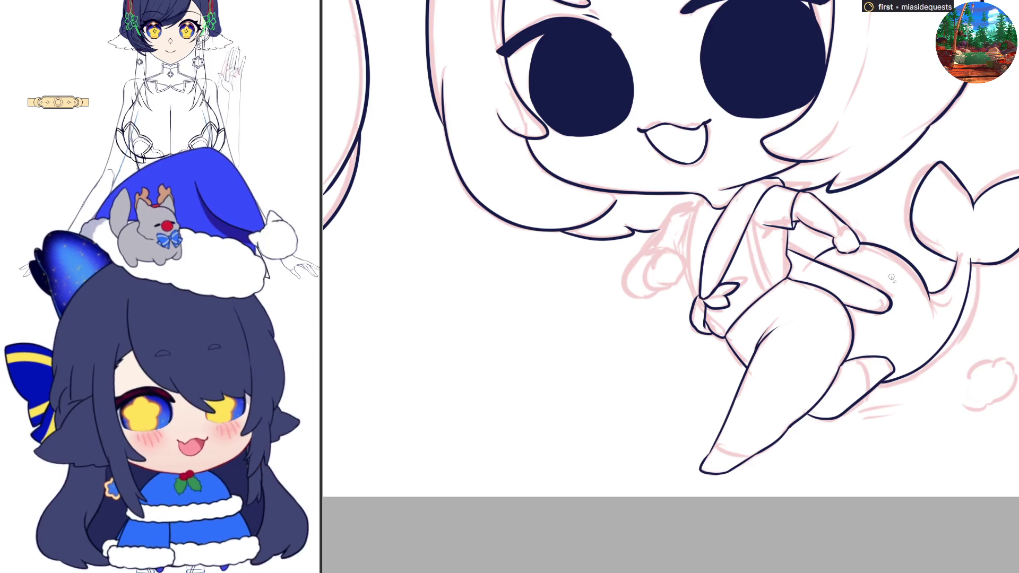
scroll(892, 278, up, 3)
key(h)
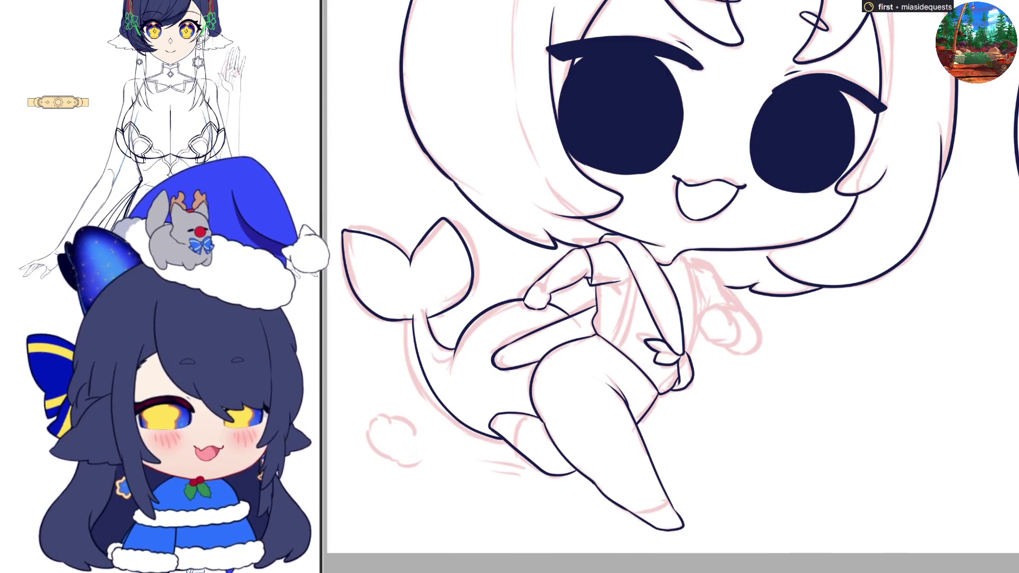
key(Delete)
key(ctrl+z)
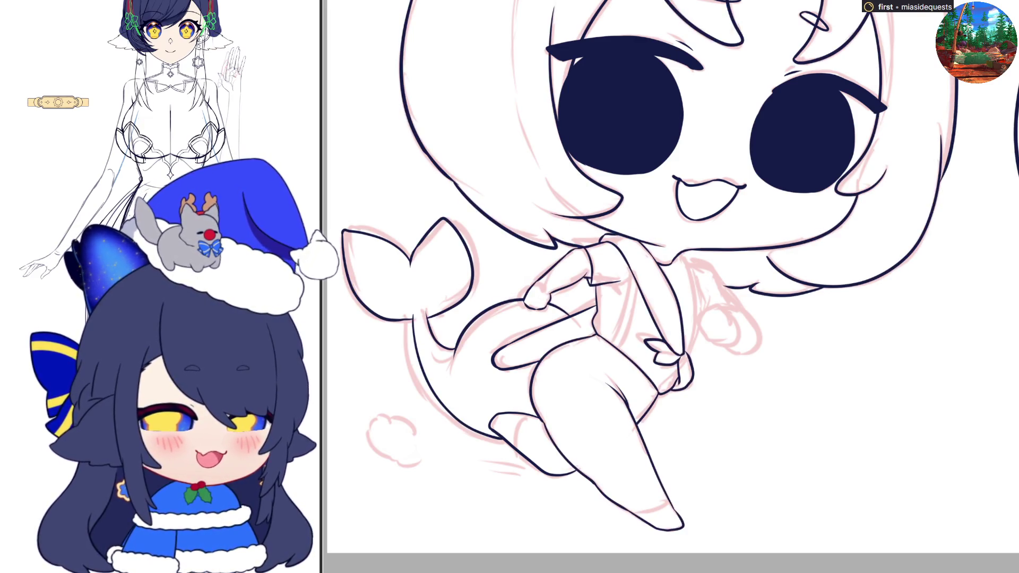
key(h)
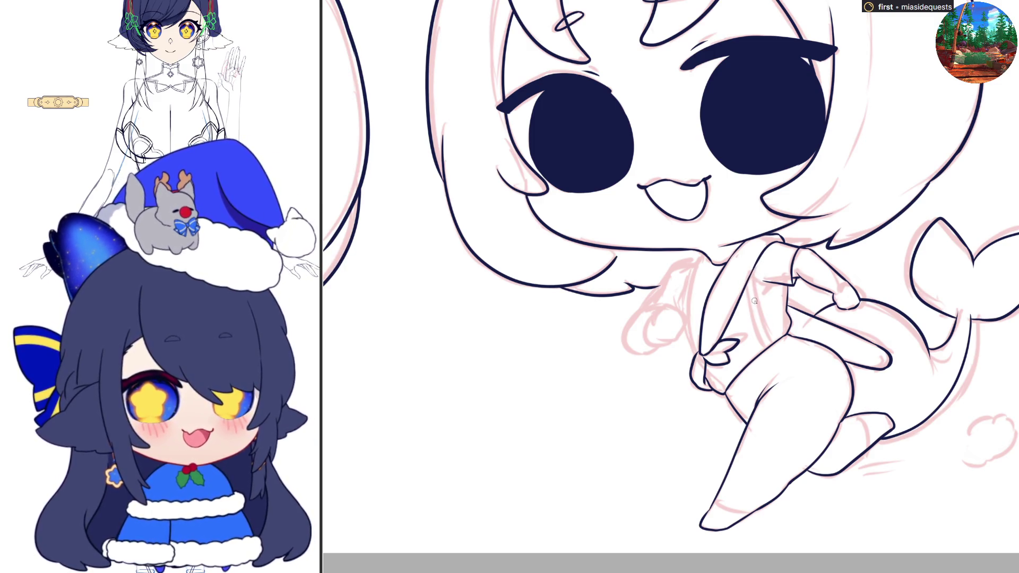
- Ink two side-by-side lines down the chibi's shirt front, redrawing each once
drag(753, 268, 770, 343)
key(ctrl+z)
drag(751, 263, 773, 342)
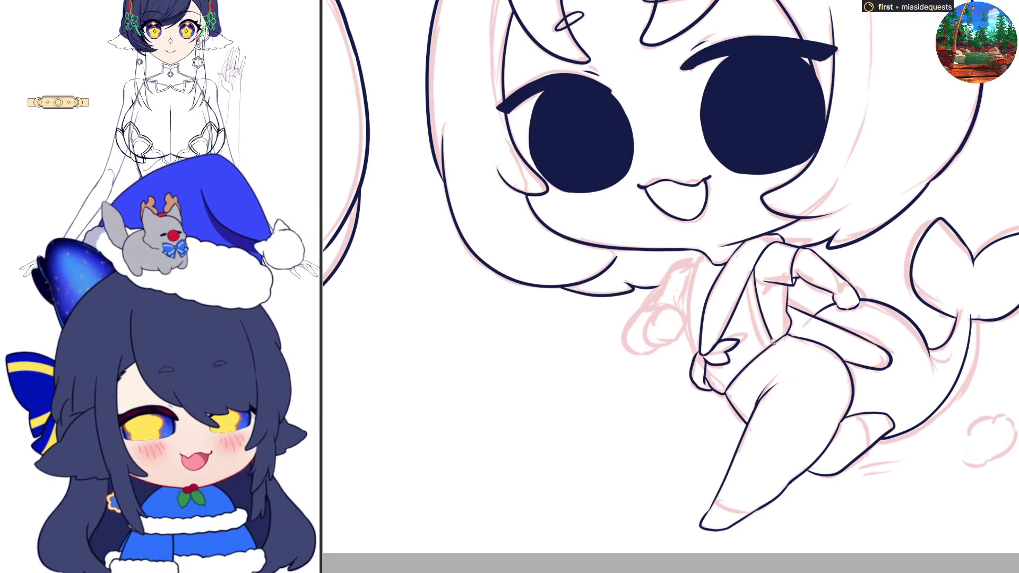
drag(745, 276, 771, 350)
key(ctrl+z)
key(ctrl+z)
drag(745, 276, 772, 350)
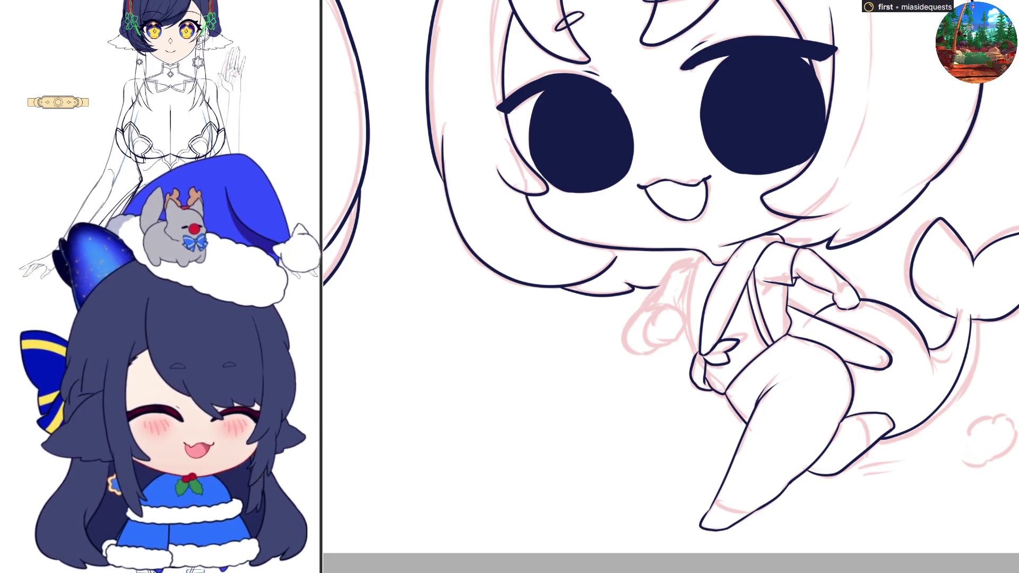
scroll(671, 285, up, 2)
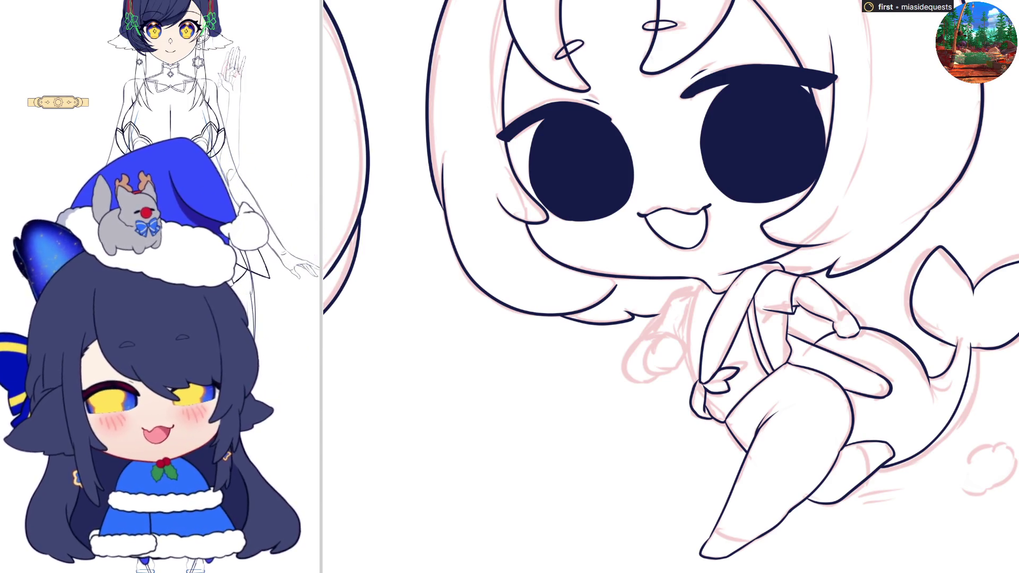
scroll(669, 286, down, 3)
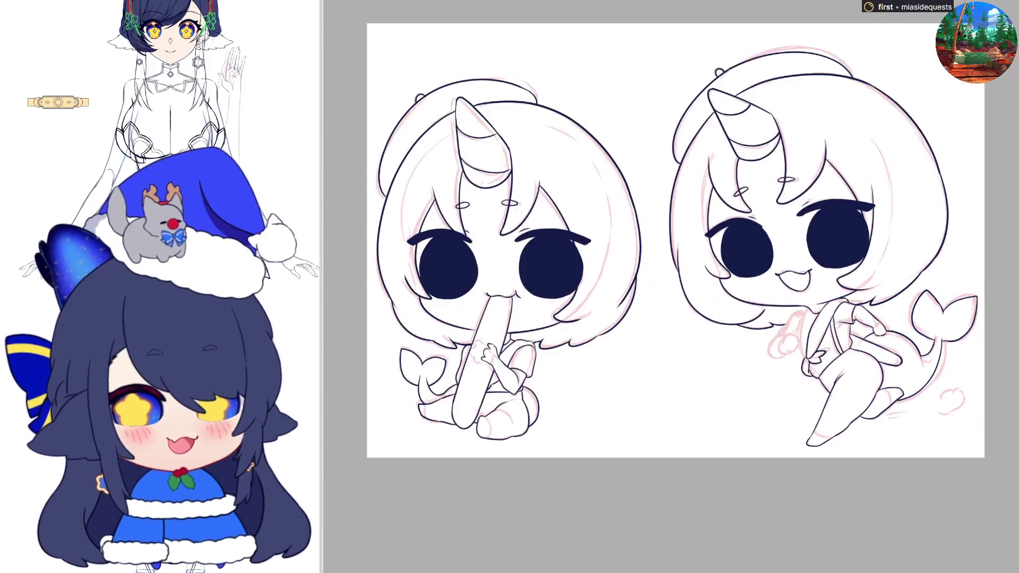
scroll(477, 266, up, 3)
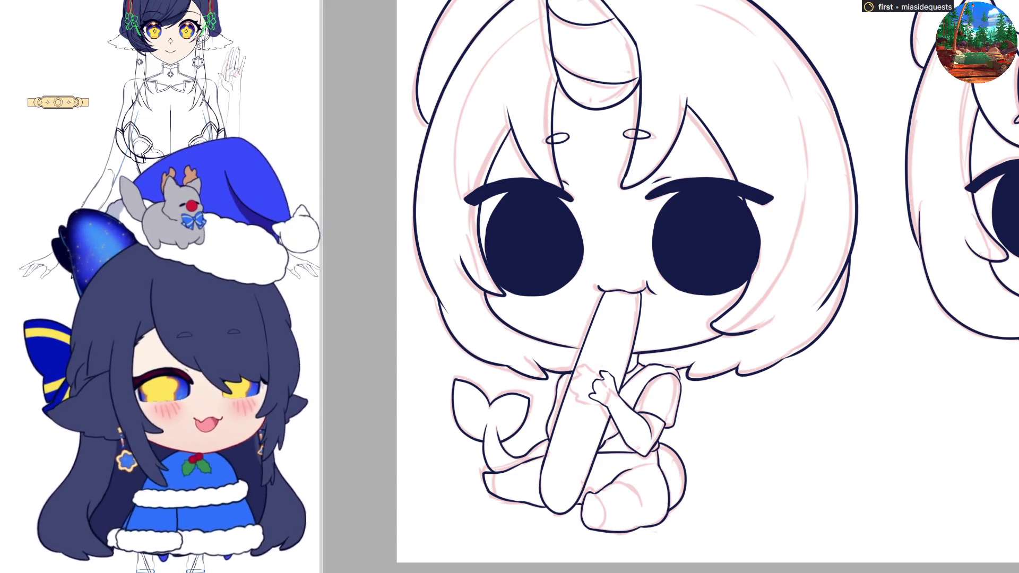
scroll(706, 281, down, 3)
scroll(743, 265, up, 5)
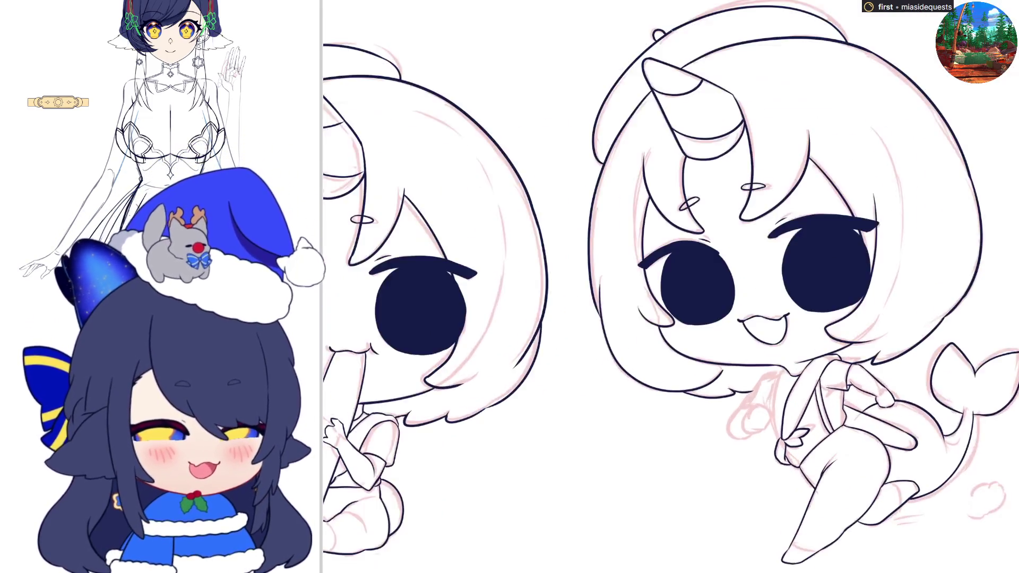
scroll(669, 287, up, 3)
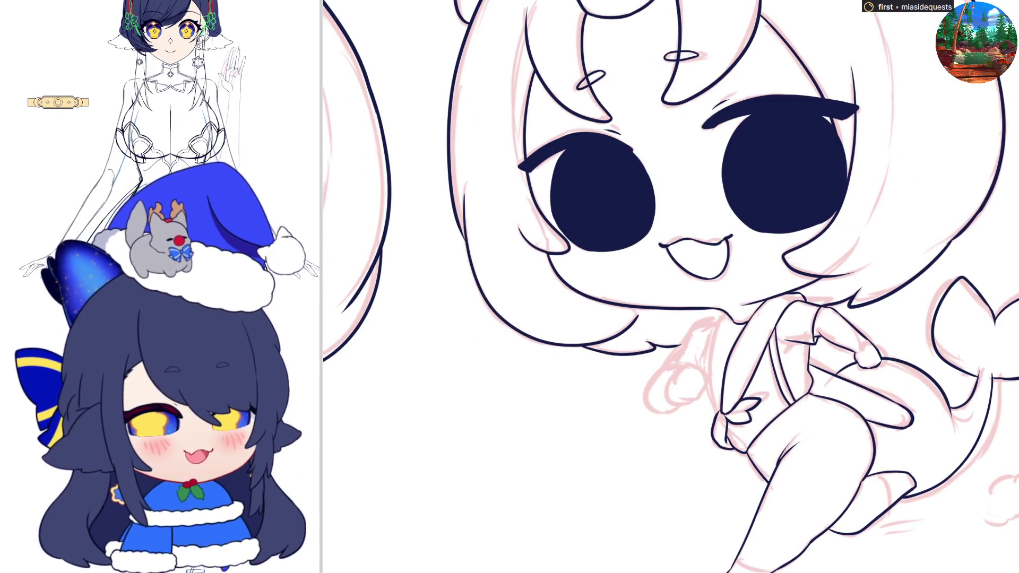
scroll(669, 287, right, 3)
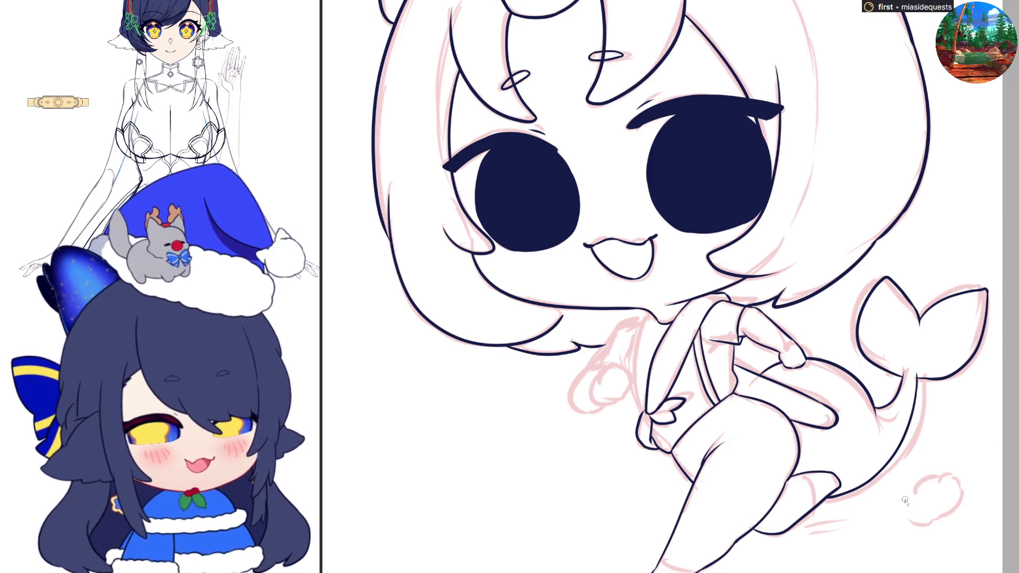
- Ink the puff cloud outline and both edges of the running chibi's torso
mouse_move(906, 490)
mouse_down()
mouse_move(937, 482)
mouse_move(942, 501)
mouse_move(922, 516)
mouse_move(900, 502)
mouse_move(873, 513)
mouse_move(858, 502)
mouse_up()
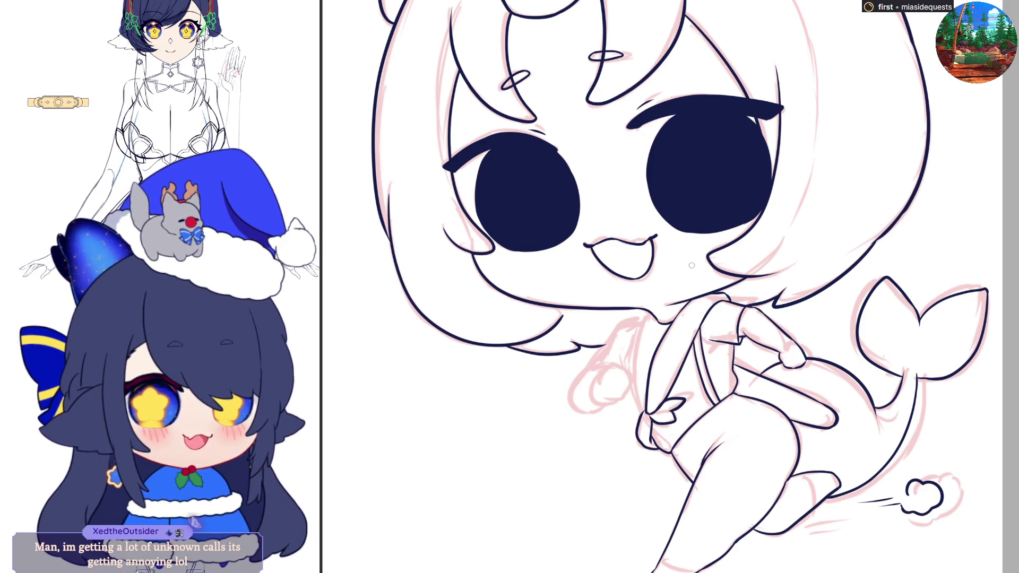
key(h)
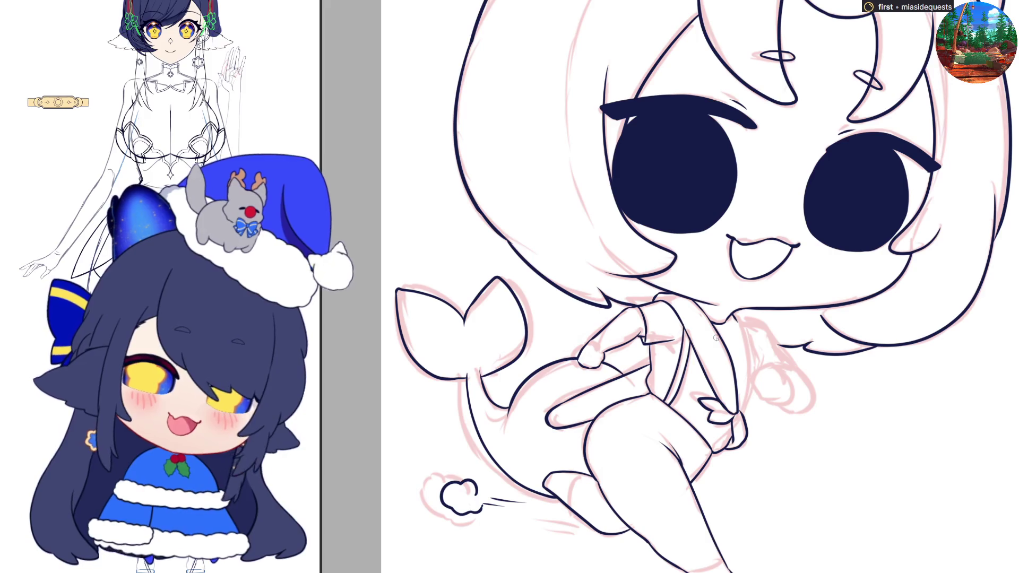
mouse_move(734, 313)
mouse_down()
mouse_move(748, 379)
mouse_move(739, 418)
mouse_up()
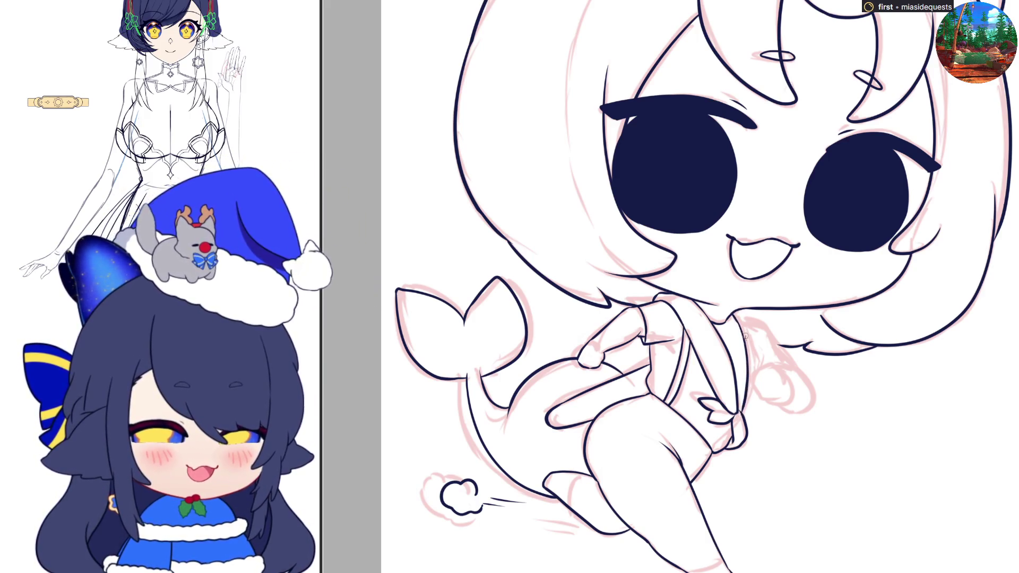
key(ctrl+z)
mouse_move(740, 321)
mouse_down()
mouse_move(748, 385)
mouse_move(738, 422)
mouse_up()
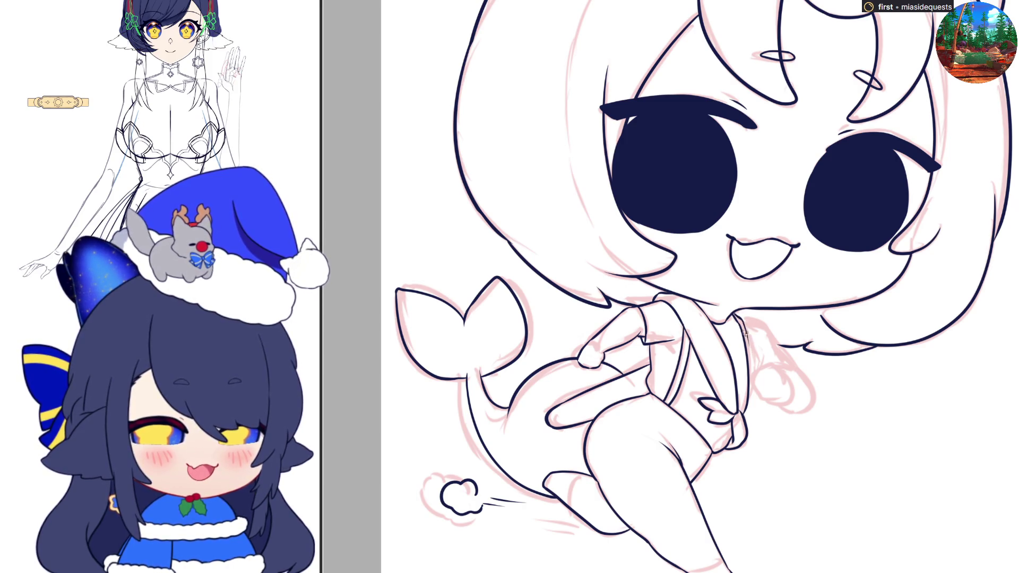
drag(750, 351, 744, 417)
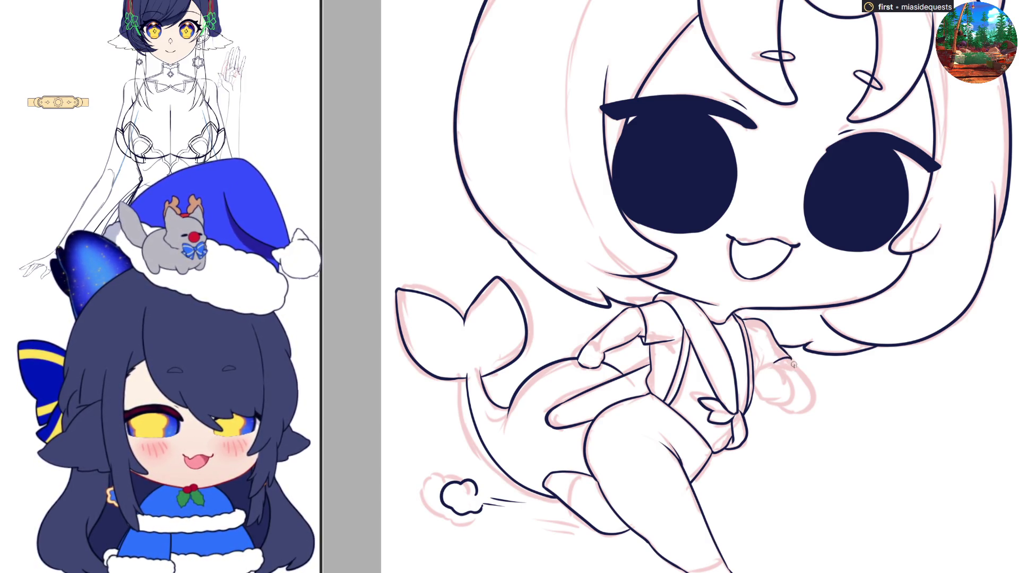
- Ink the outline and top edge of the running chibi's hand
mouse_move(788, 358)
mouse_down()
mouse_move(816, 405)
mouse_move(798, 412)
mouse_up()
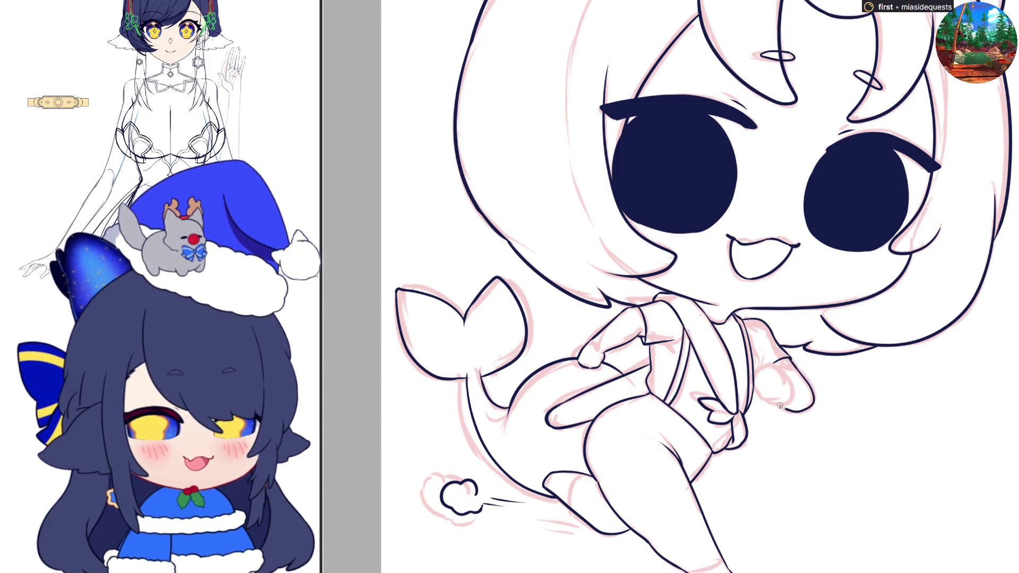
key(h)
mouse_move(601, 374)
mouse_down()
mouse_move(616, 362)
mouse_move(627, 381)
mouse_up()
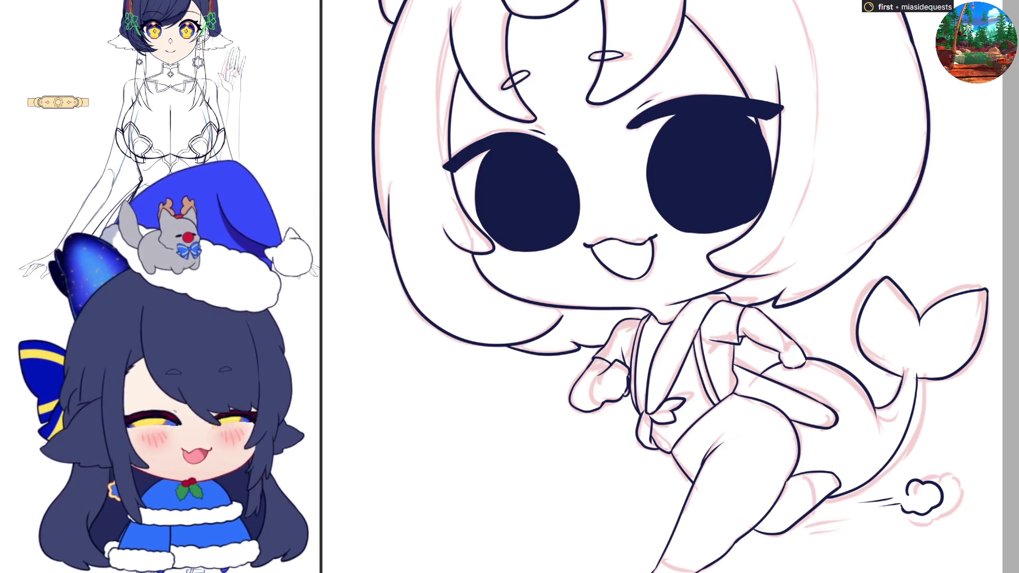
- Zoom out and ink the foot's toe edge, retrying the lower foot's bottom edge
key(ctrl+0)
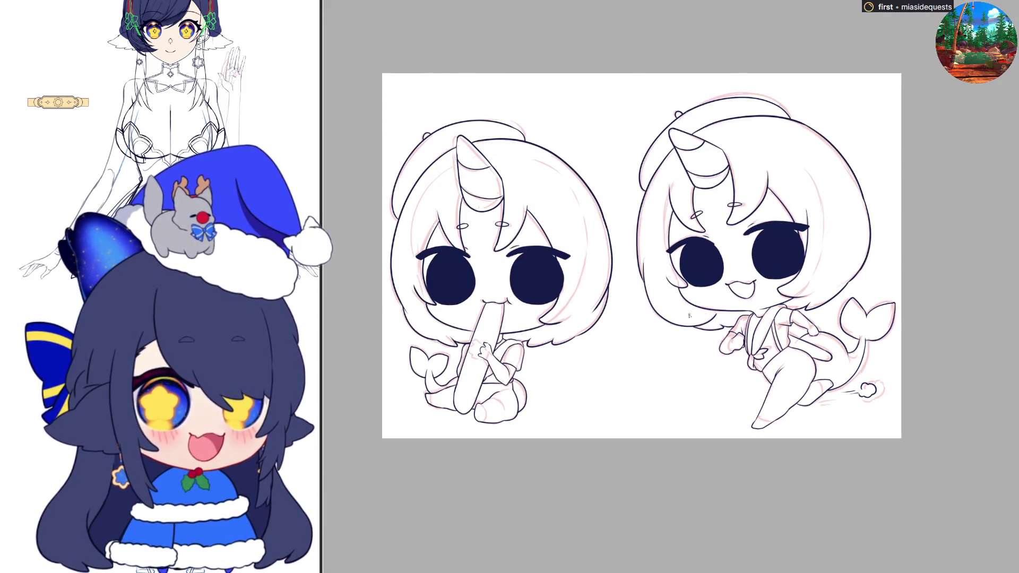
scroll(689, 315, up, 2)
scroll(834, 434, up, 5)
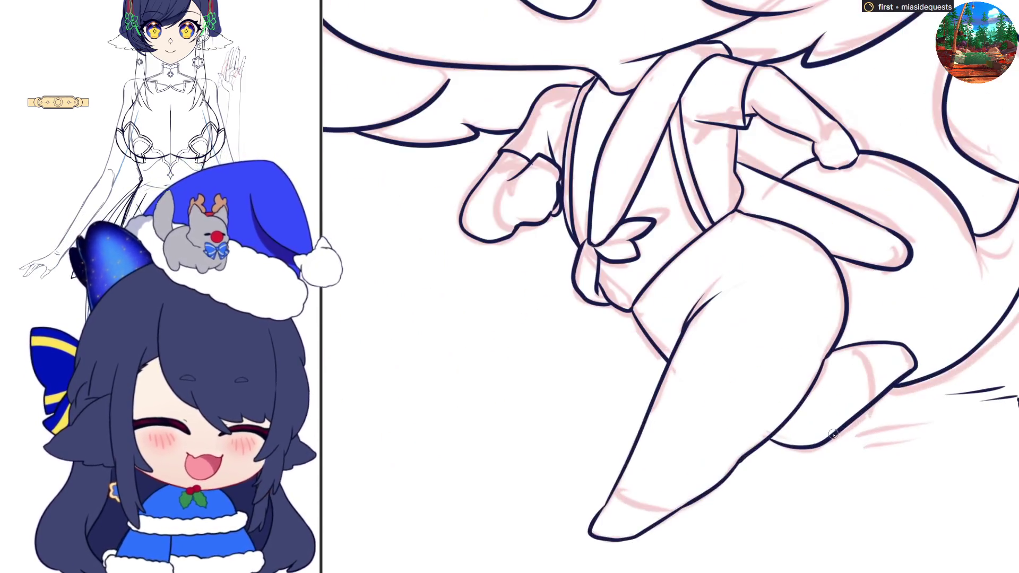
drag(888, 342, 902, 378)
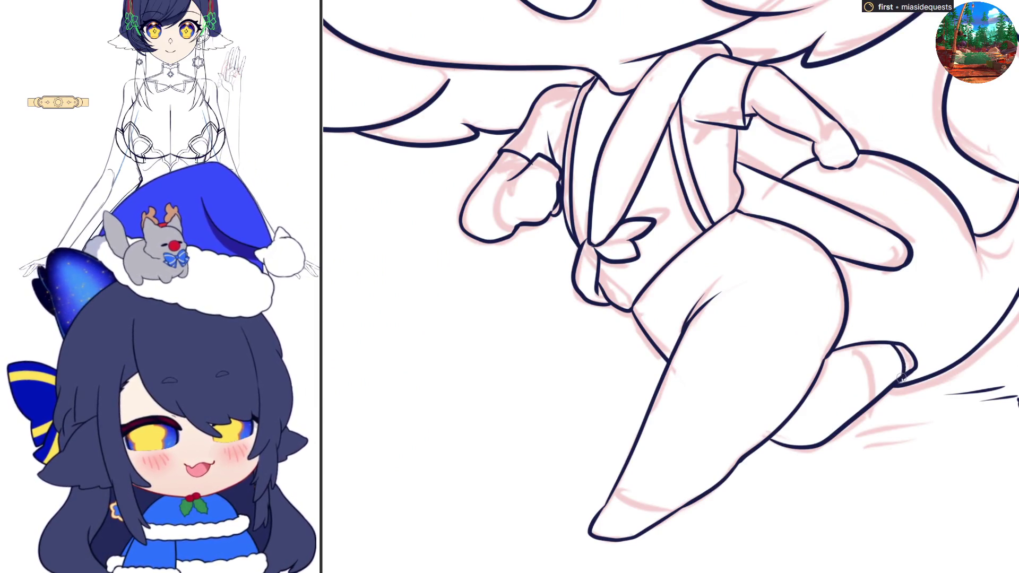
mouse_move(600, 513)
mouse_down()
mouse_move(652, 522)
mouse_move(637, 529)
mouse_move(654, 531)
mouse_move(625, 525)
mouse_move(655, 522)
mouse_up()
key(ctrl+z)
key(ctrl+z)
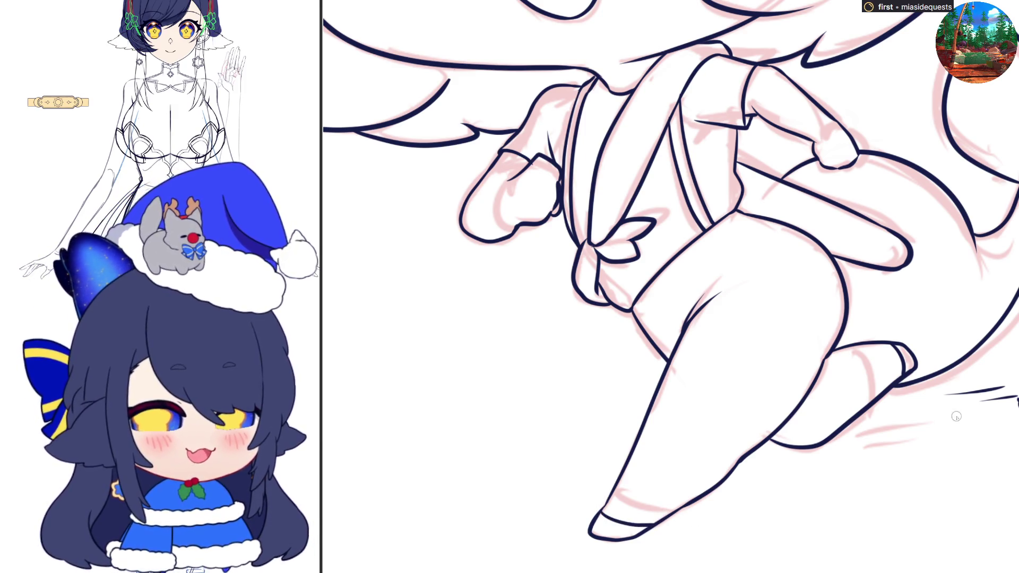
scroll(957, 417, down, 5)
scroll(417, 425, up, 5)
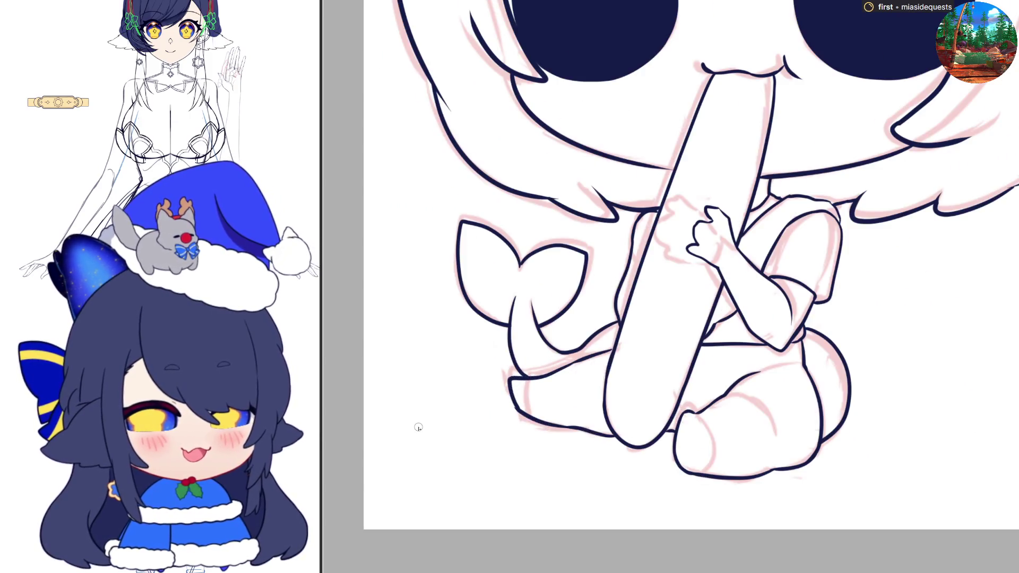
- Ink the sitting chibi's lower leg line and the lower foot outline
drag(526, 377, 532, 419)
mouse_move(687, 413)
mouse_down()
mouse_move(714, 459)
mouse_move(700, 474)
mouse_up()
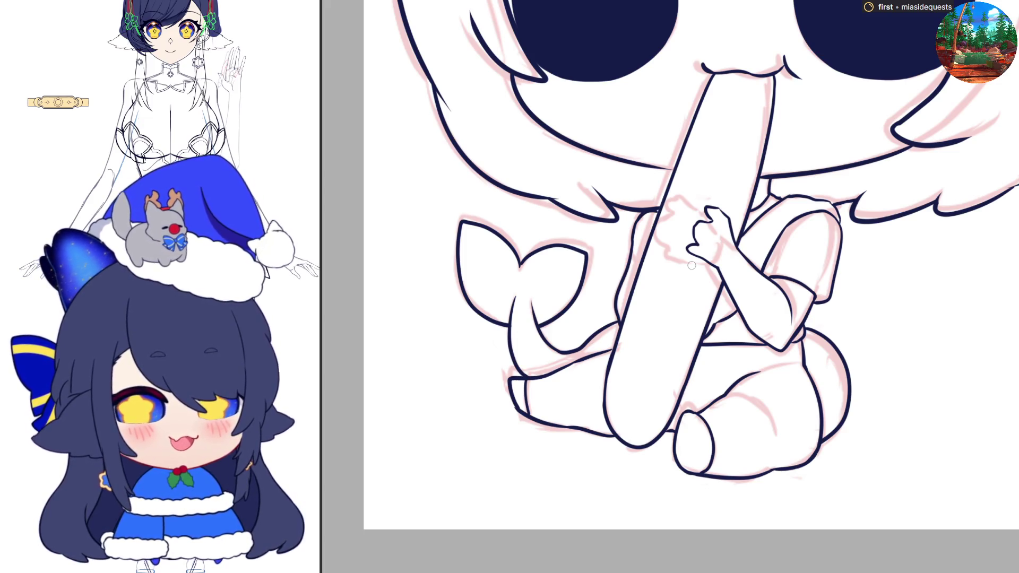
key(ctrl+z)
key(ctrl+y)
- Ink the top of the hand gripping the stick, undoing to redraw the knuckles
key(h)
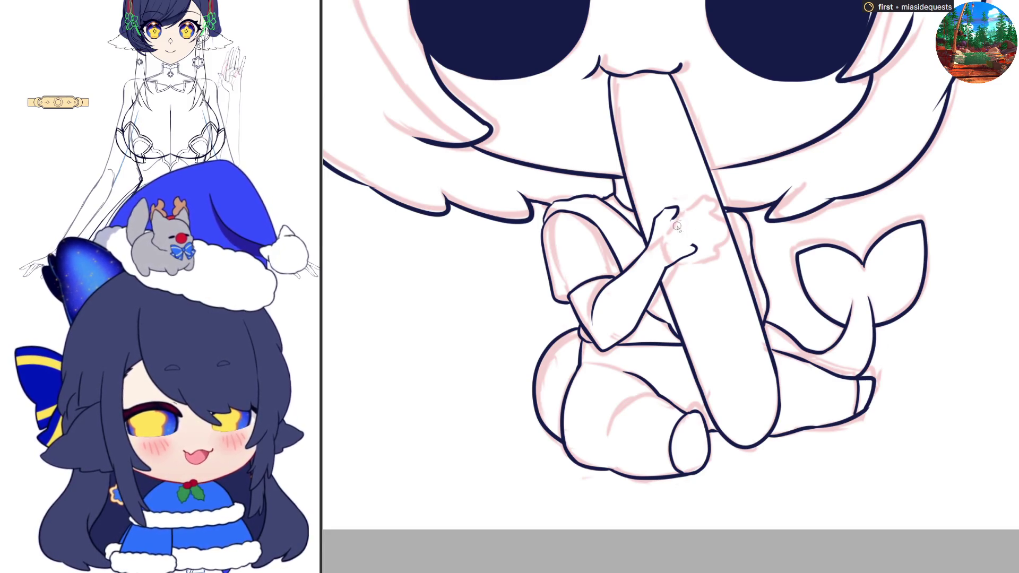
mouse_move(673, 214)
mouse_down()
mouse_move(702, 220)
mouse_move(692, 245)
mouse_up()
key(ctrl+z)
key(ctrl+z)
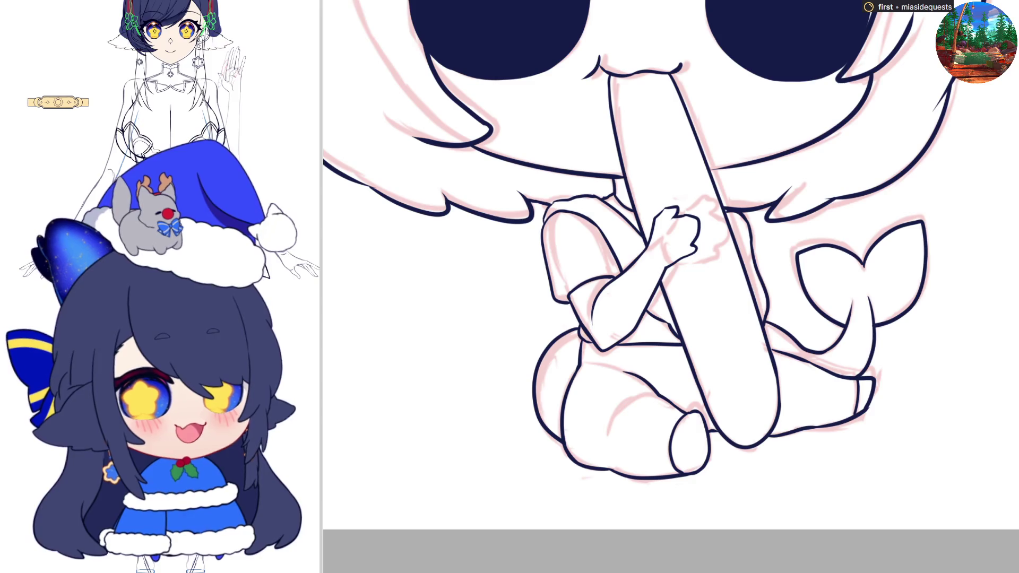
scroll(803, 359, down, 5)
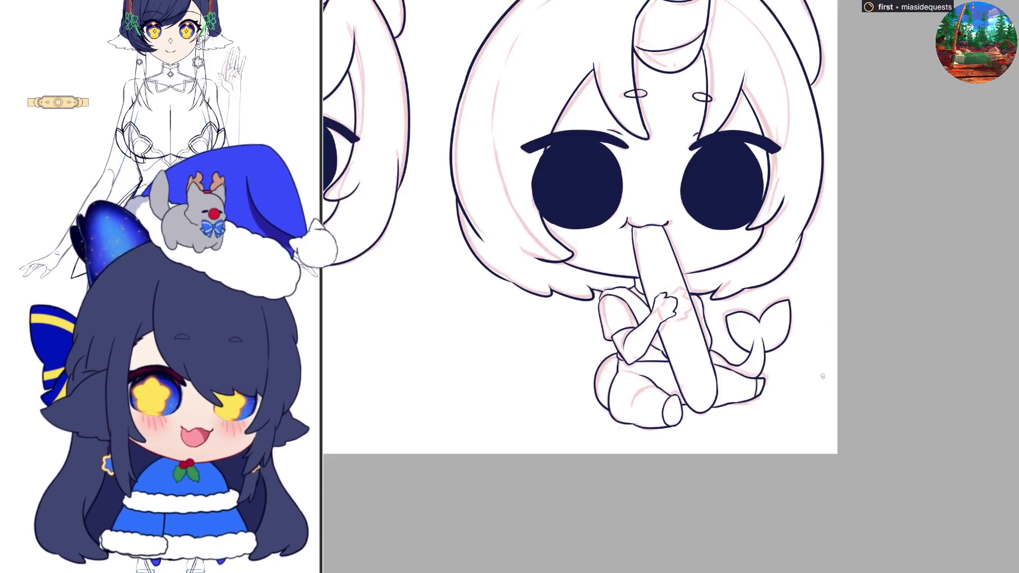
scroll(857, 282, down, 2)
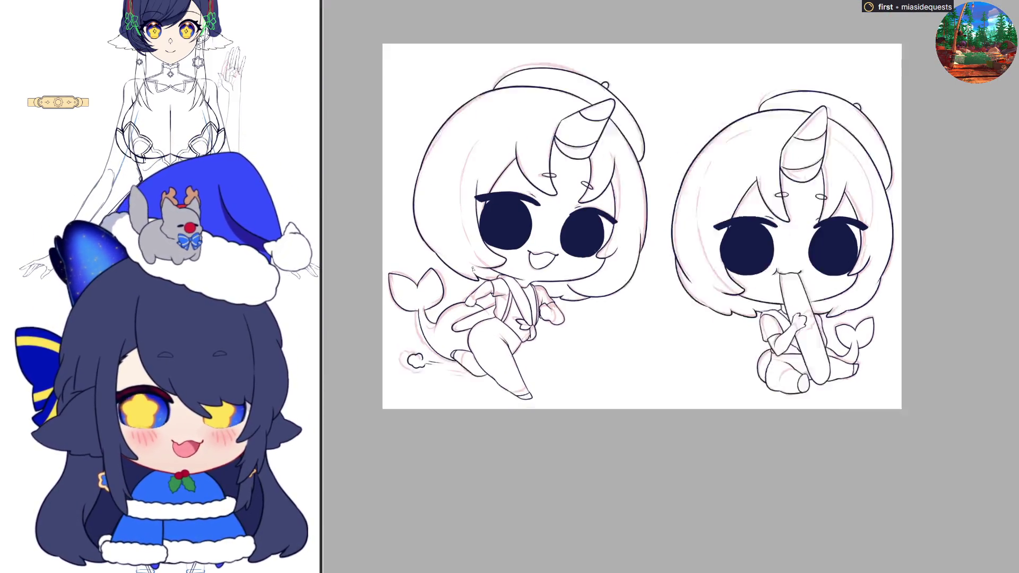
- Hide the pink rough sketch, briefly comparing the line art against it
scroll(729, 238, up, 2)
key(Delete)
key(ctrl+z)
key(ctrl+y)
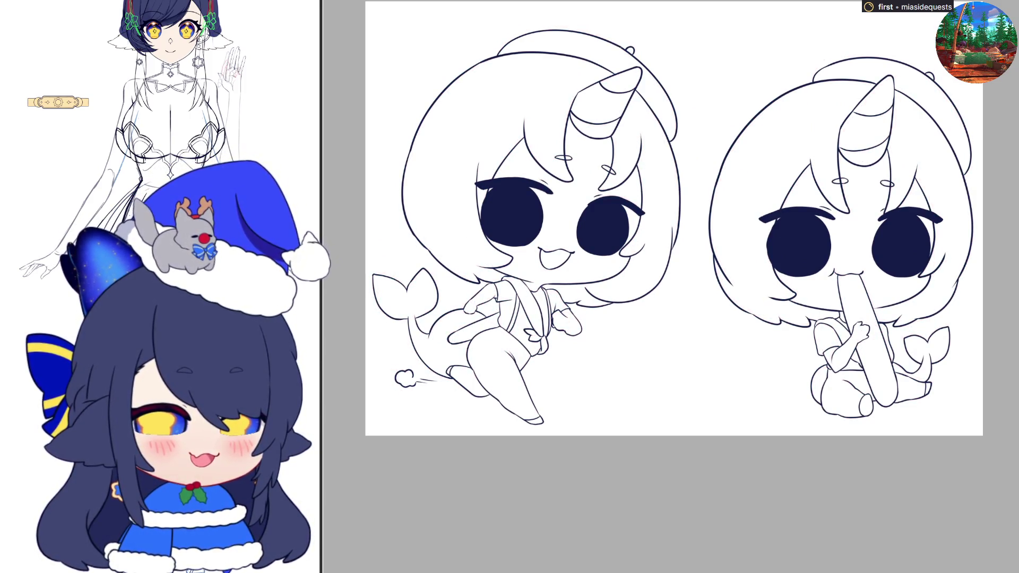
key(h)
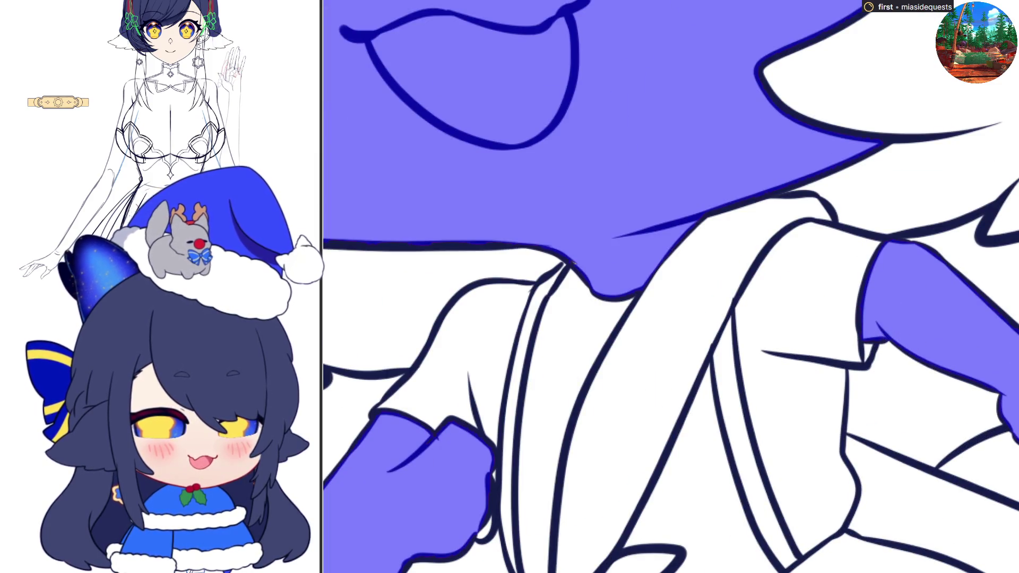
- Magic Wand select the sitting chibi's face and arm as skin areas
scroll(581, 358, down, 5)
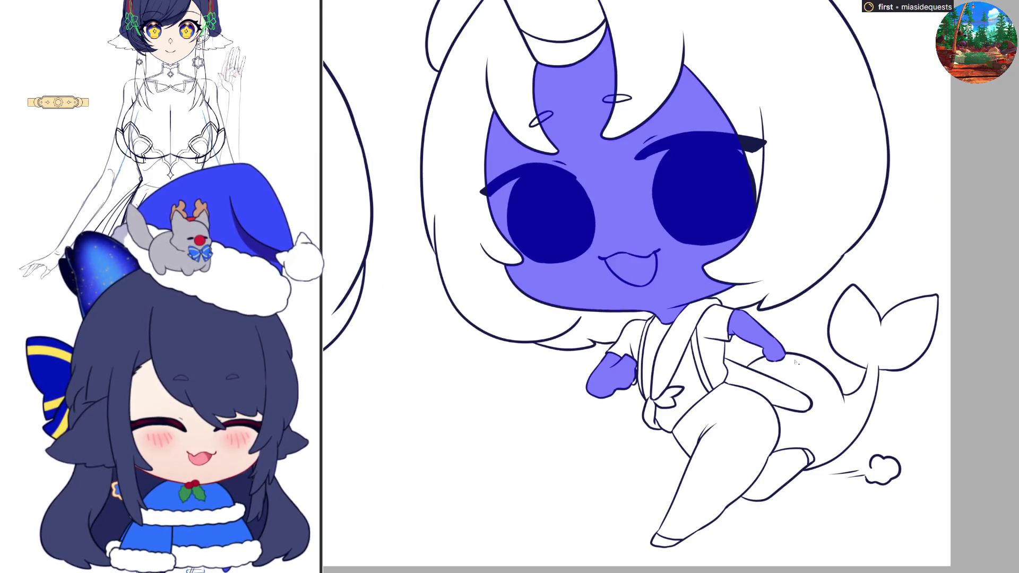
scroll(796, 362, down, 5)
scroll(510, 393, up, 5)
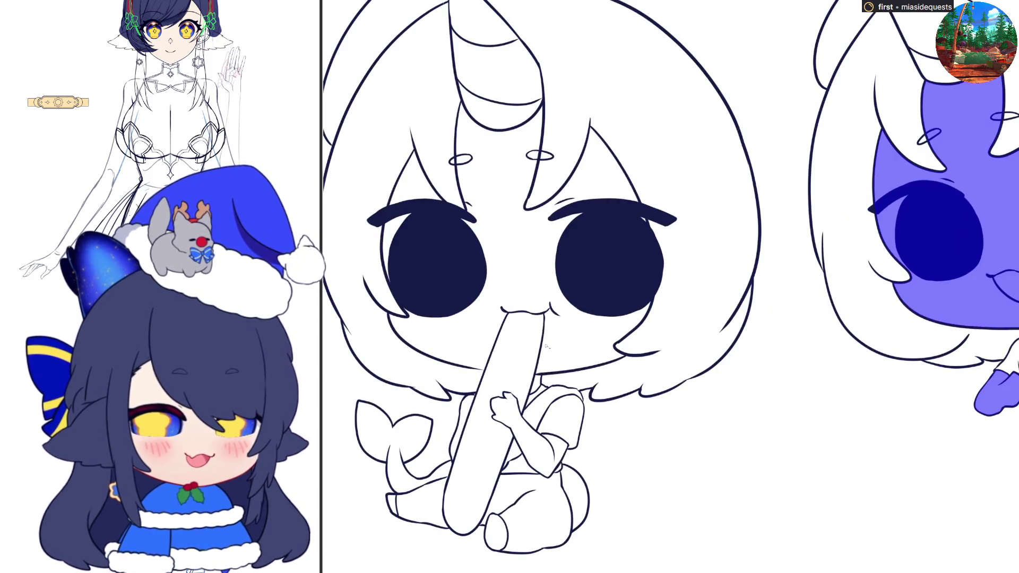
click(559, 338)
scroll(546, 144, up, 5)
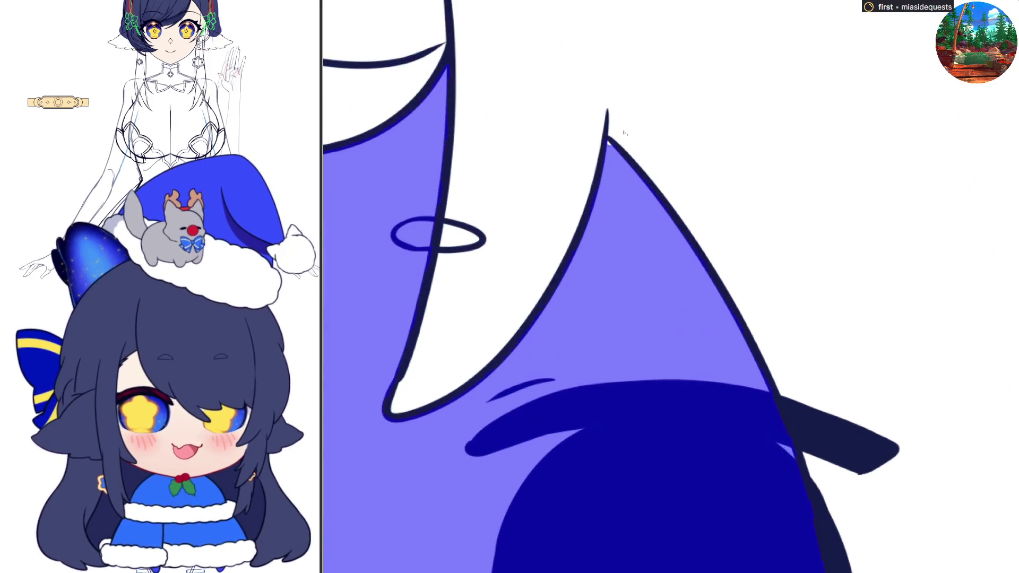
scroll(654, 218, down, 6)
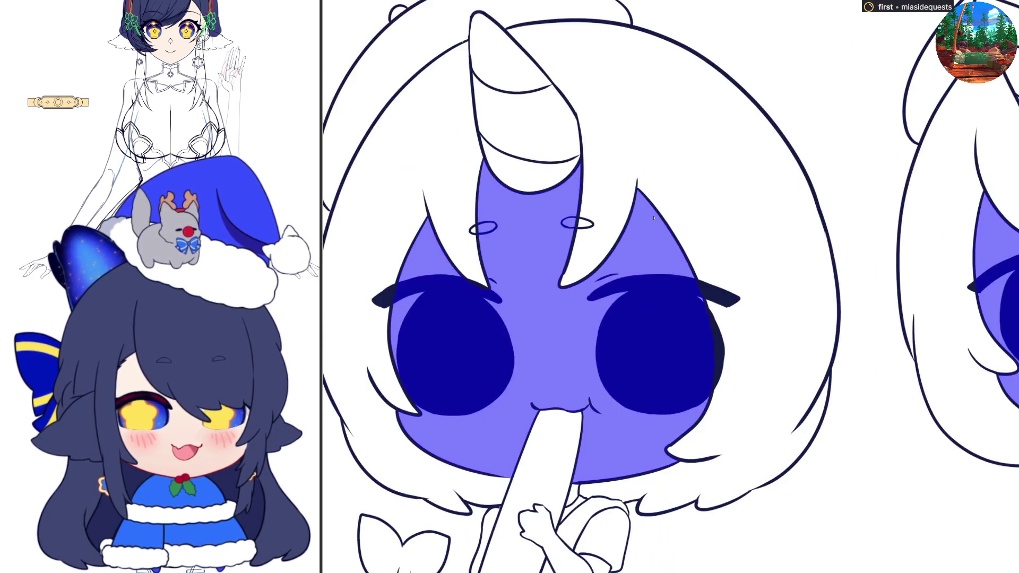
scroll(586, 418, up, 4)
click(586, 417)
- Add the neck and the gap beside the arm to the skin selection
scroll(586, 418, up, 5)
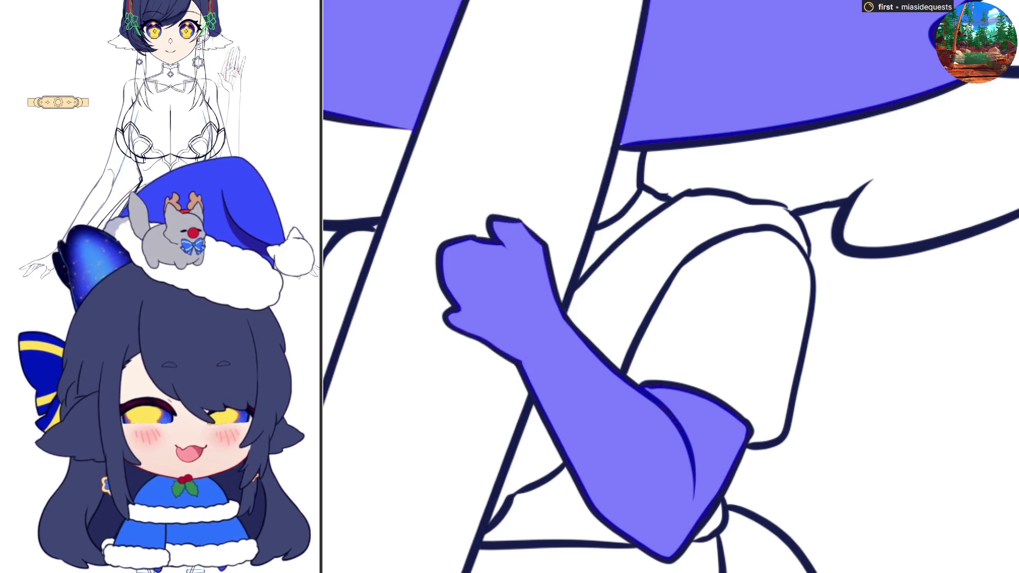
click(628, 155)
scroll(677, 282, down, 3)
click(510, 298)
scroll(516, 271, down, 3)
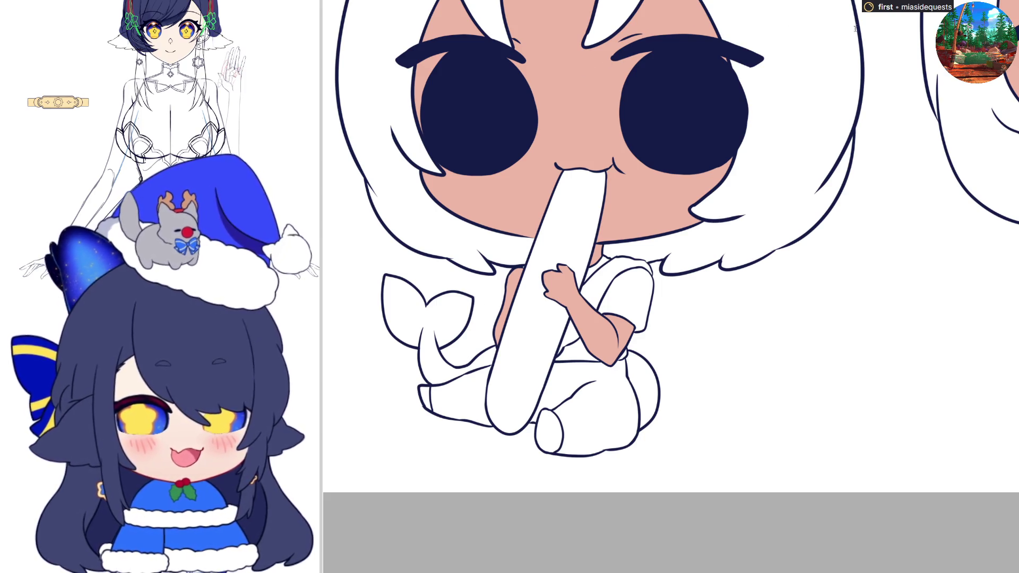
- Scroll the canvas down over the tan-filled skin areas
scroll(794, 394, down, 3)
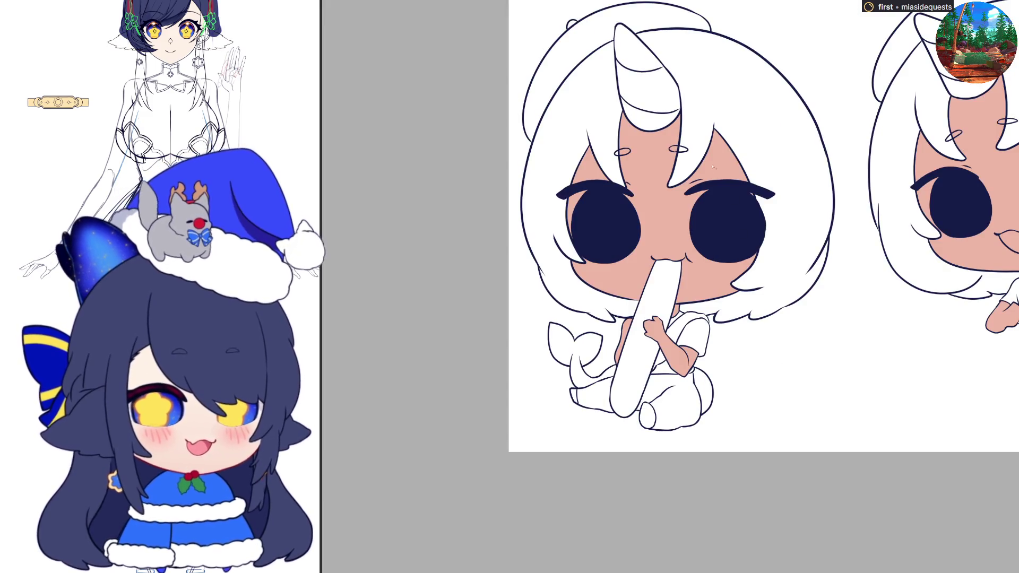
- Darken both eyes from navy to near-black and switch to a much smaller brush
scroll(712, 166, up, 1)
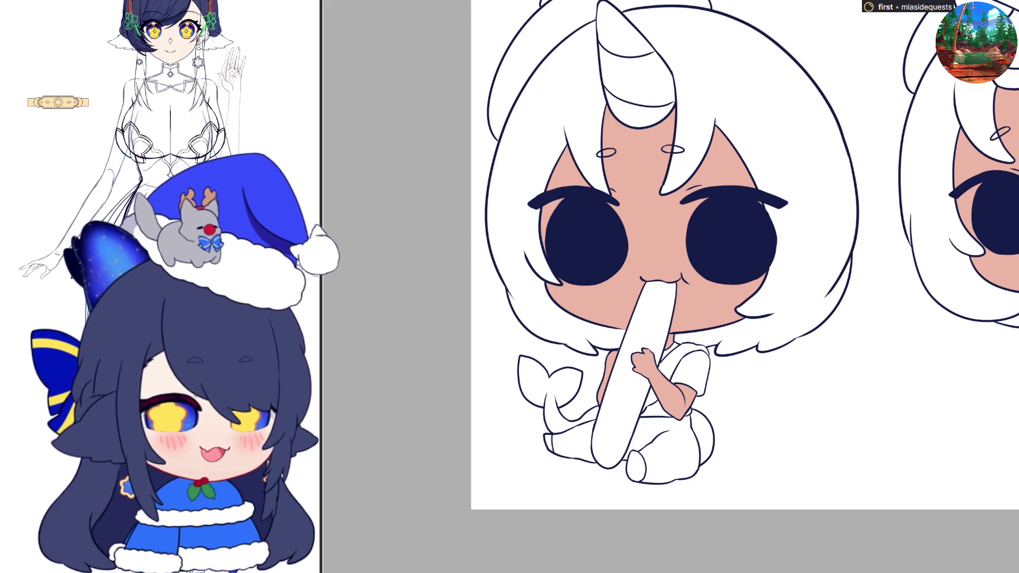
key(ctrl+z)
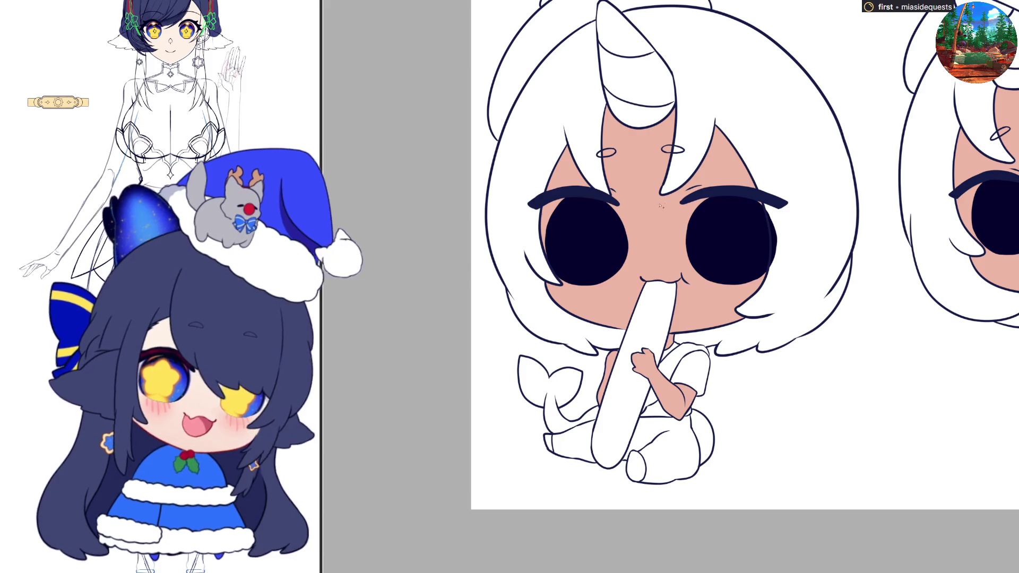
scroll(540, 230, up, 2)
key(p)
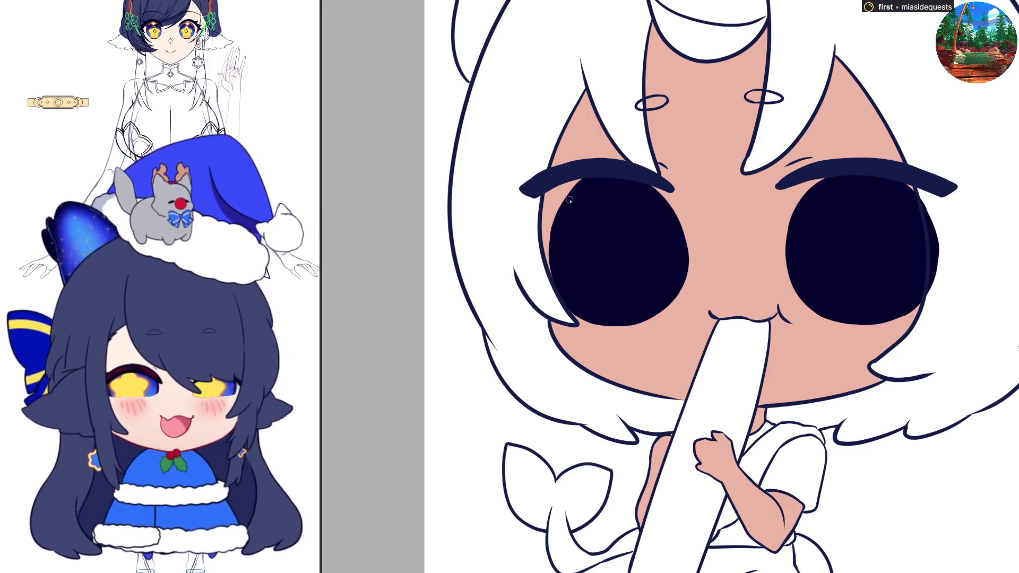
- Paint a teal highlight along the left eye's edge and lower edge, redrawing it twice
drag(565, 223, 567, 288)
key(ctrl+z)
mouse_move(566, 228)
mouse_down()
mouse_move(561, 281)
mouse_move(569, 301)
mouse_move(566, 248)
mouse_move(563, 287)
mouse_move(578, 310)
mouse_up()
key(ctrl+z)
drag(562, 266, 590, 314)
mouse_move(559, 274)
mouse_down()
mouse_move(597, 317)
mouse_move(613, 319)
mouse_up()
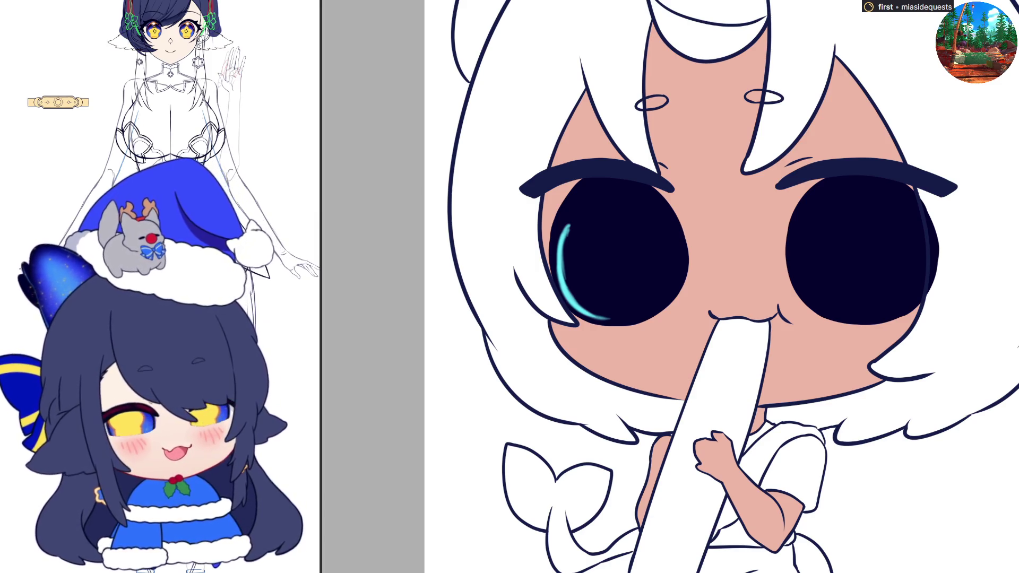
- Rework the cyan arc along the pupil's lower edge, painting dark over excess highlight
key(m)
drag(780, 319, 809, 265)
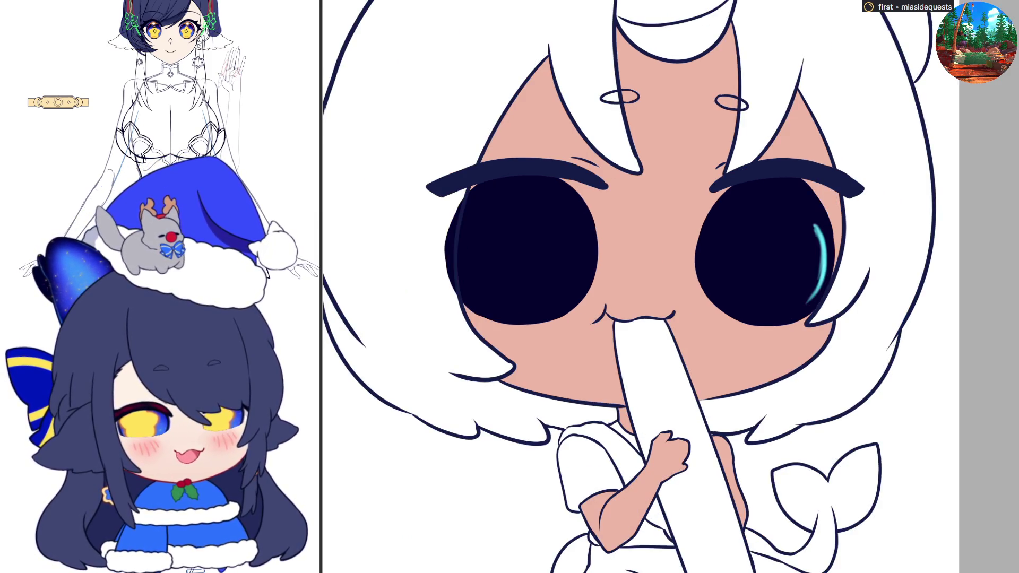
key(m)
mouse_move(563, 279)
mouse_down()
mouse_move(608, 318)
mouse_move(643, 322)
mouse_up()
key(m)
drag(799, 309, 749, 320)
mouse_move(699, 275)
mouse_down()
mouse_move(728, 308)
mouse_move(785, 318)
mouse_move(776, 318)
mouse_up()
key(ctrl+z)
key(ctrl+z)
key(ctrl+z)
key(ctrl+z)
- Draw the cyan arc along the pupil's upper-left edge and fill the ring's inside with cyan
key(m)
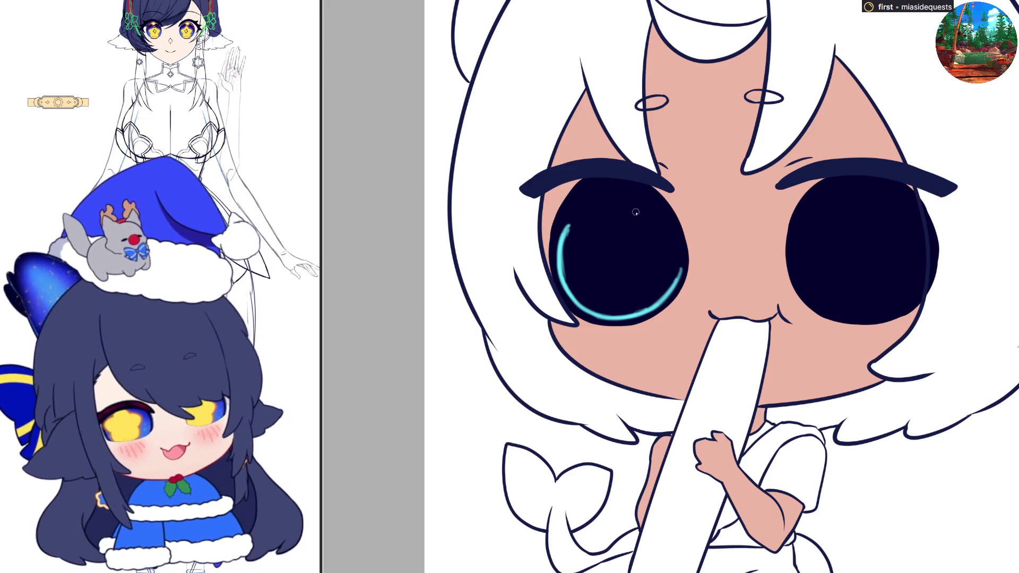
mouse_move(568, 225)
mouse_down()
mouse_move(607, 201)
mouse_move(650, 212)
mouse_move(663, 228)
mouse_up()
key(ctrl+z)
mouse_move(618, 198)
mouse_down()
mouse_move(672, 233)
mouse_move(676, 280)
mouse_up()
key(h)
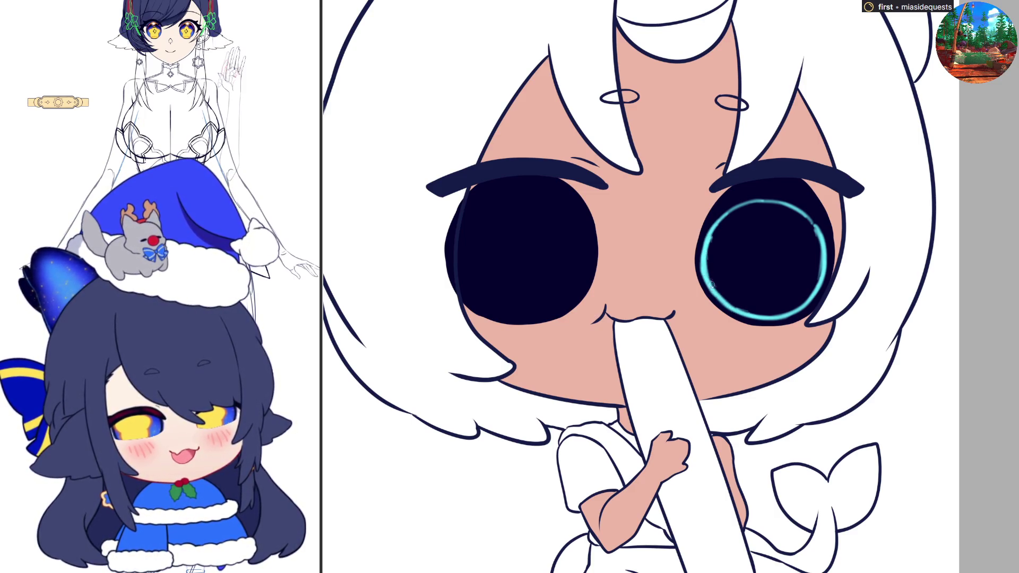
click(808, 226)
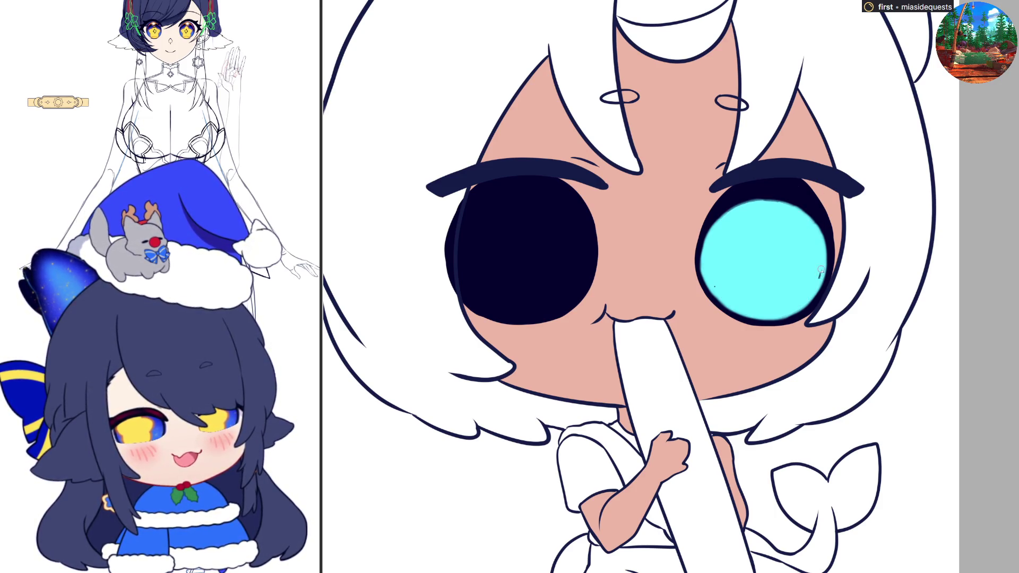
- Mirror the canvas back and forth to compare the cyan-filled eye with the dark one
key(h)
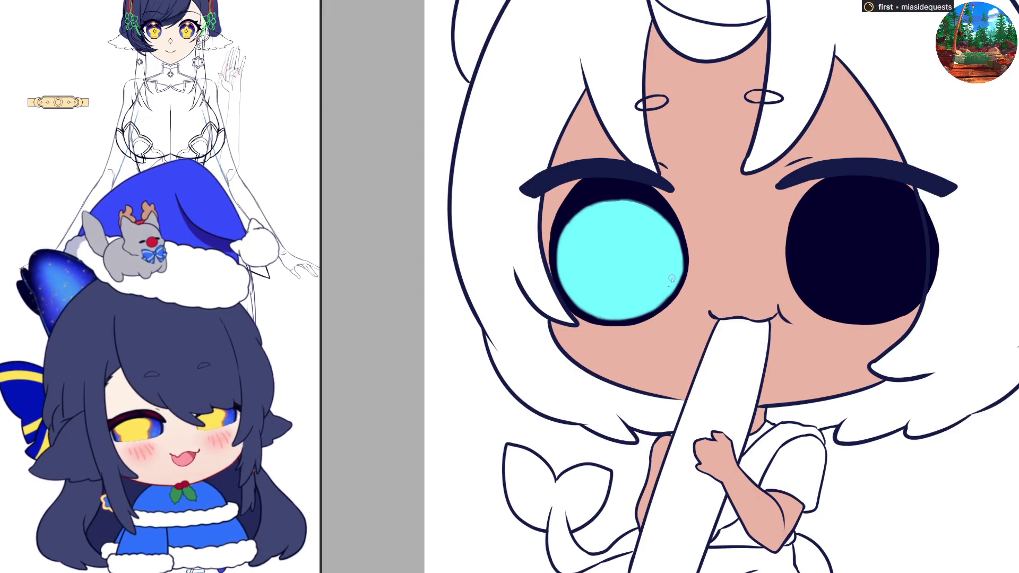
key(h)
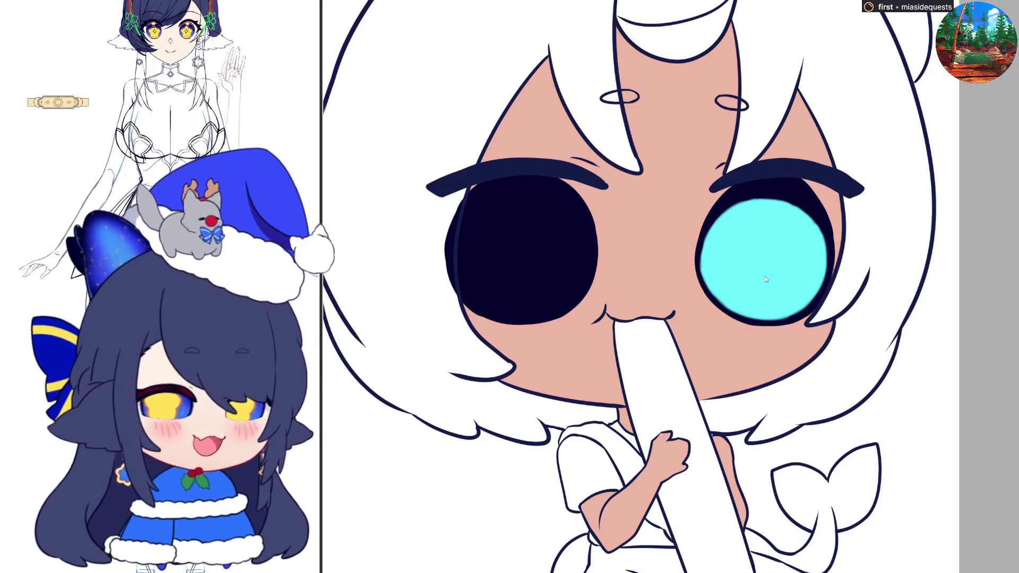
key(h)
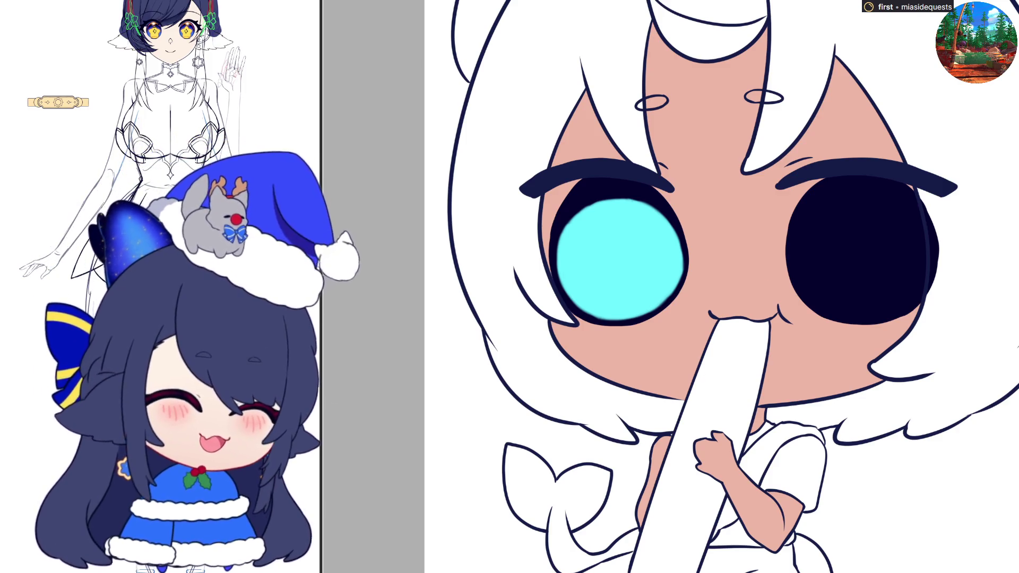
- Draw a cyan rim highlight down and up along the inside of the dark eye
drag(799, 226, 793, 263)
mouse_move(798, 227)
mouse_down()
mouse_move(800, 277)
mouse_move(821, 308)
mouse_move(816, 294)
mouse_move(849, 316)
mouse_up()
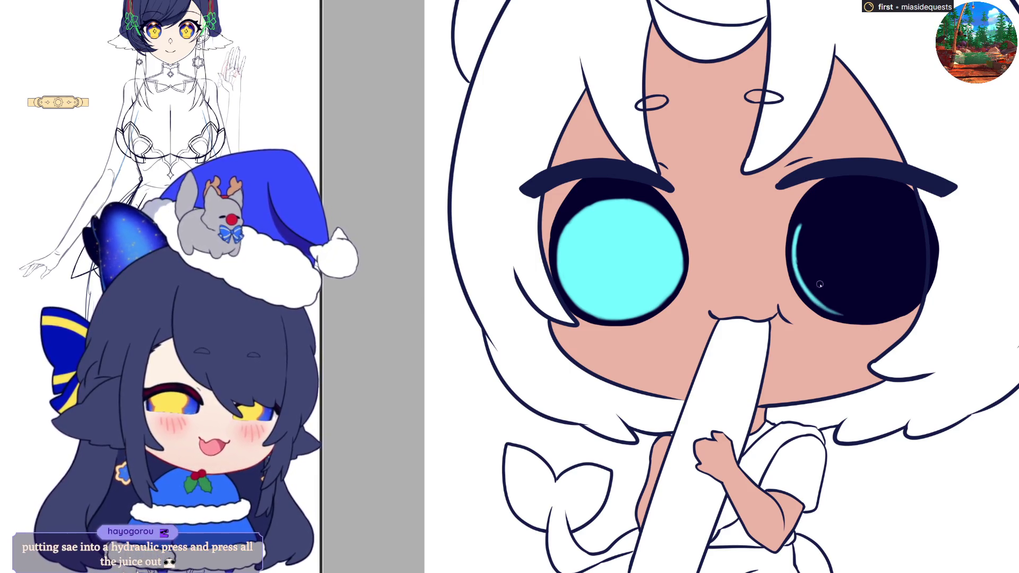
drag(807, 290, 873, 316)
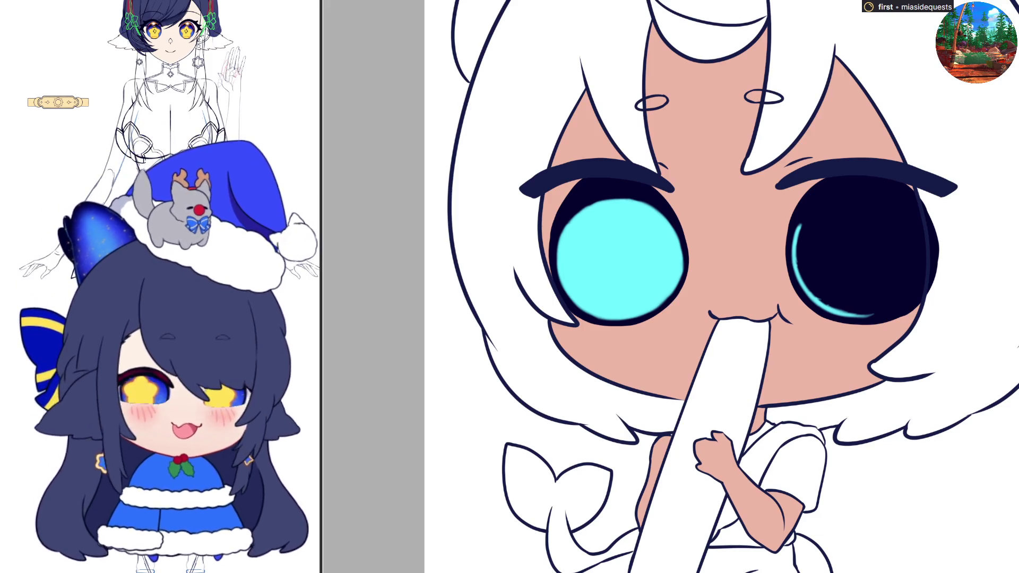
mouse_move(796, 230)
mouse_down()
mouse_move(826, 203)
mouse_move(864, 204)
mouse_move(926, 238)
mouse_move(925, 272)
mouse_up()
- In a mirrored view, extend the cyan rim around the lower-left edge, then fill the interior solid cyan
key(m)
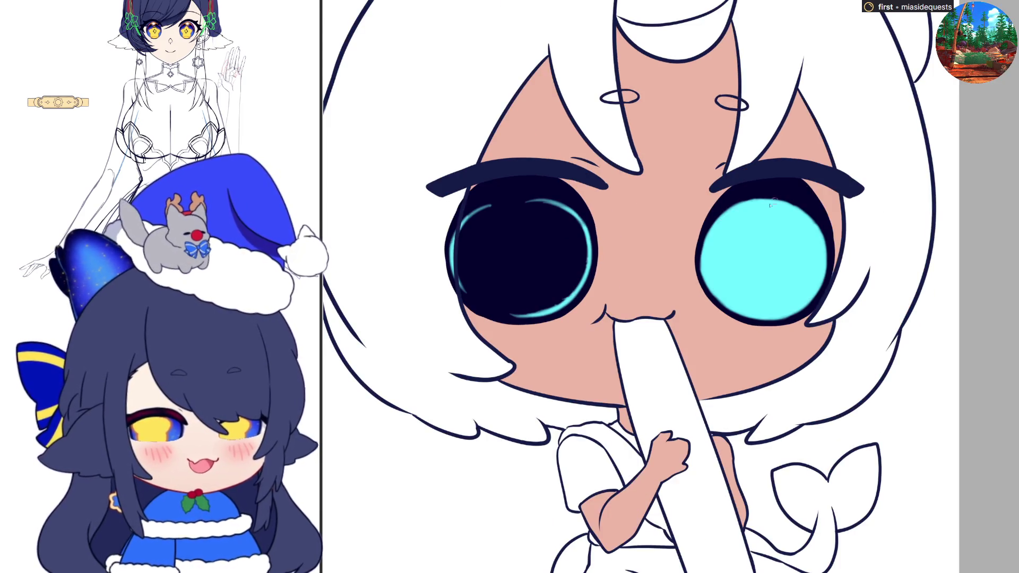
mouse_move(463, 288)
mouse_down()
mouse_move(497, 314)
mouse_move(475, 300)
mouse_move(538, 319)
mouse_up()
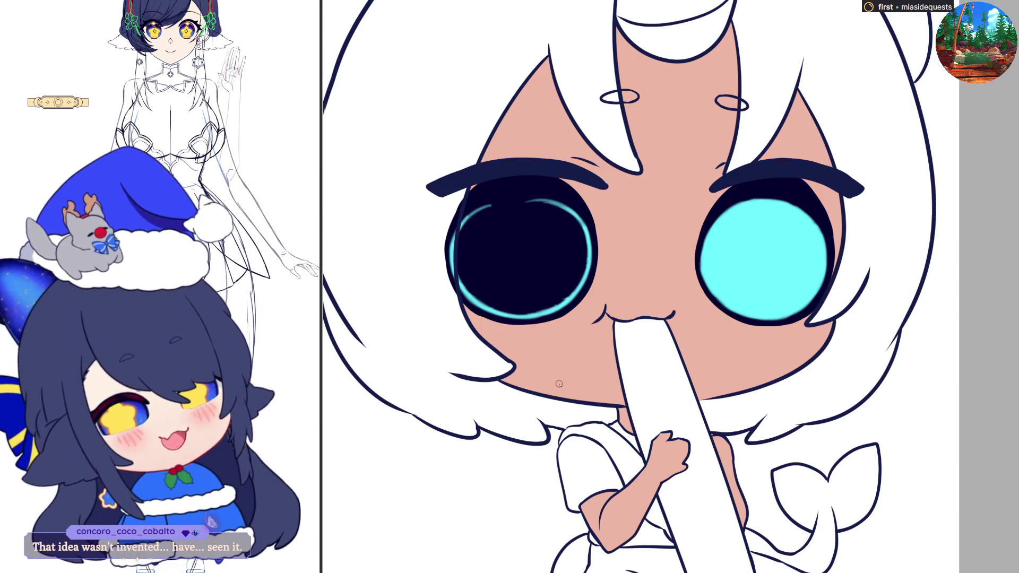
key(h)
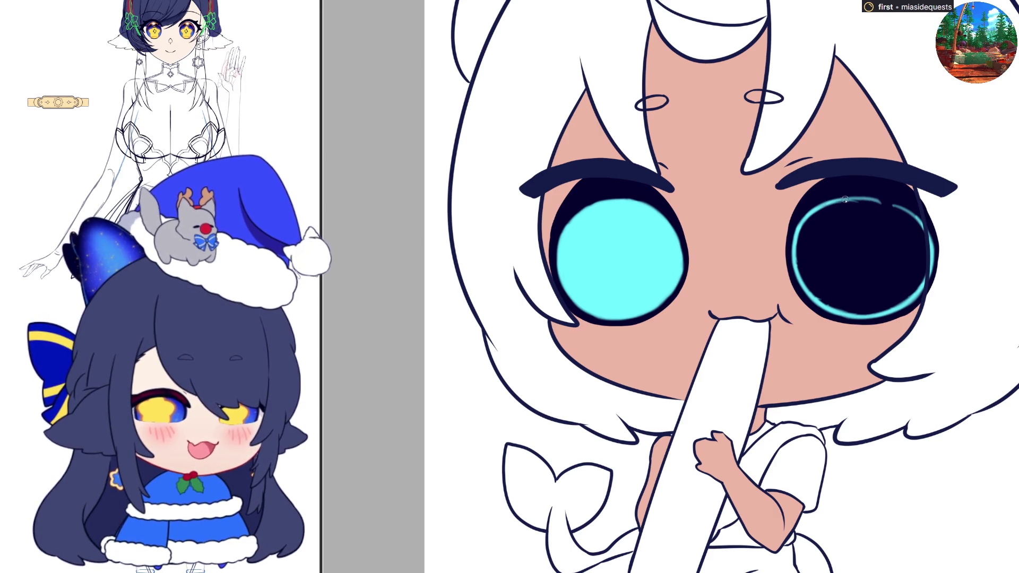
drag(899, 213, 902, 214)
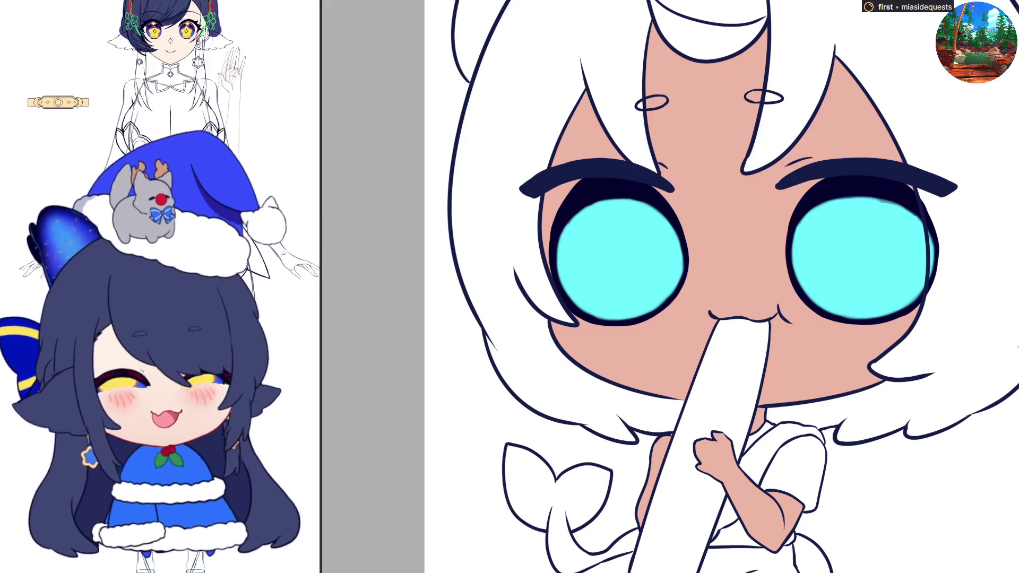
scroll(895, 396, right, 3)
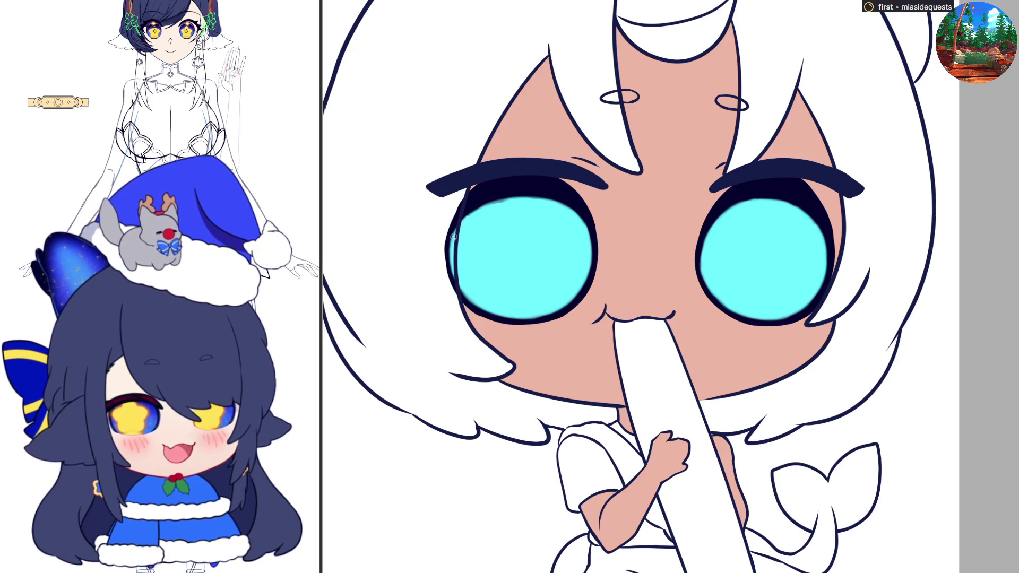
- Paint cyan over the dark upper rim of the left eye, then the right eye's upper and upper-right rim
mouse_move(451, 237)
mouse_down()
mouse_move(474, 211)
mouse_move(502, 204)
mouse_up()
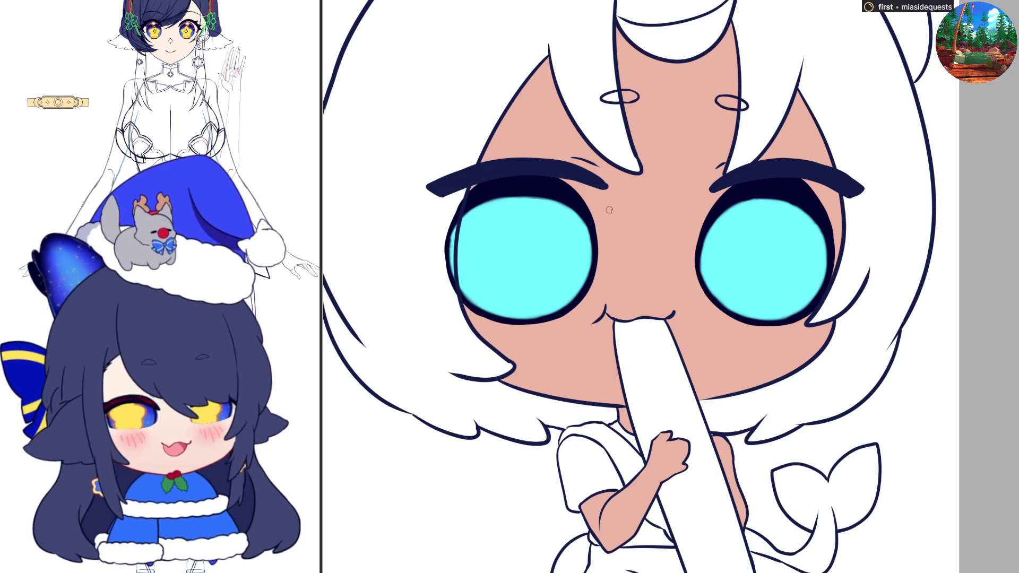
scroll(613, 208, left, 5)
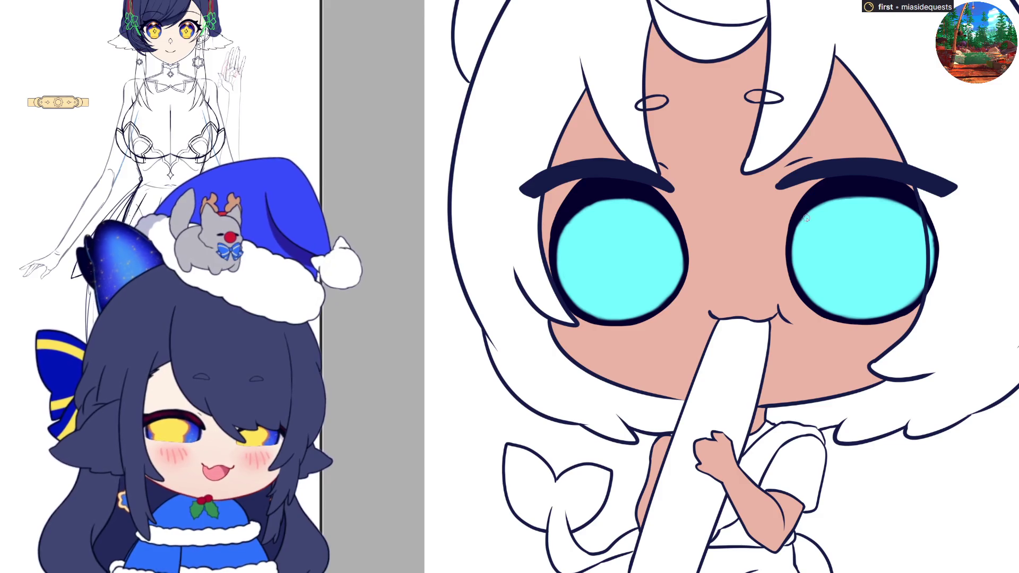
mouse_move(817, 212)
mouse_down()
mouse_move(884, 197)
mouse_move(817, 211)
mouse_up()
mouse_move(885, 199)
mouse_down()
mouse_move(916, 210)
mouse_move(902, 202)
mouse_move(931, 234)
mouse_move(932, 253)
mouse_move(933, 244)
mouse_up()
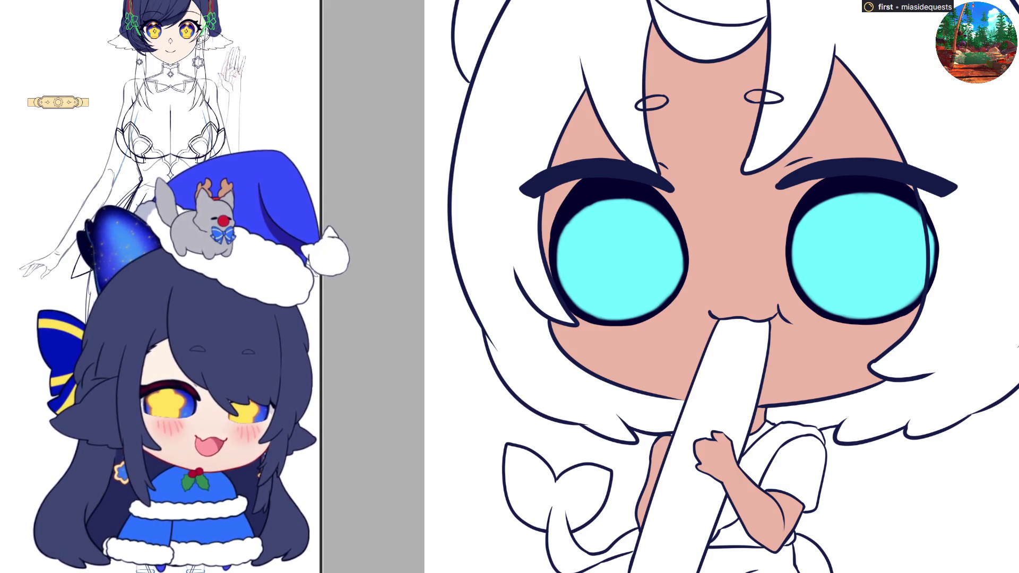
- With a large soft airbrush, shade the tops of both irises deep blue fading down to cyan
key(e)
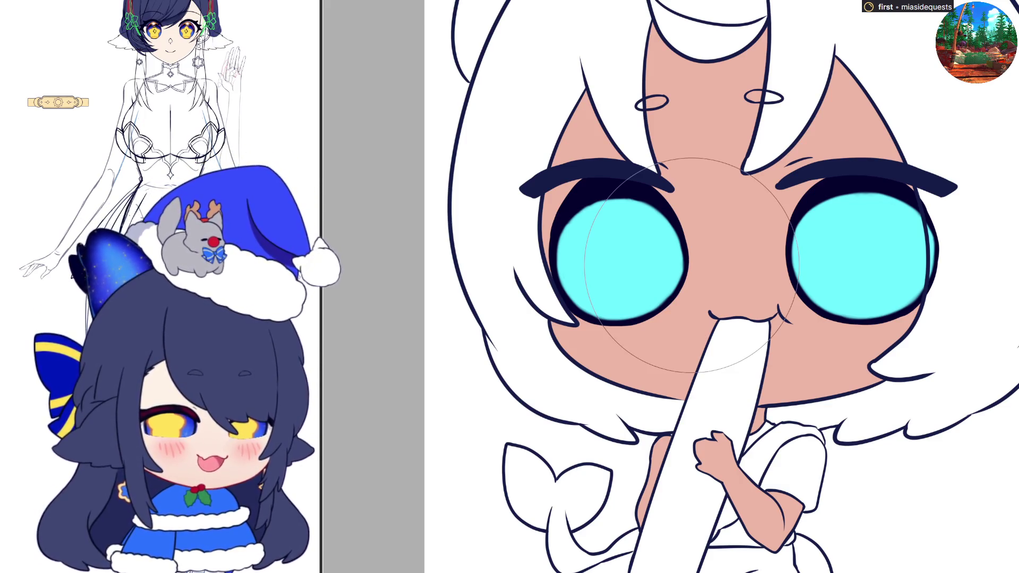
drag(770, 244, 908, 181)
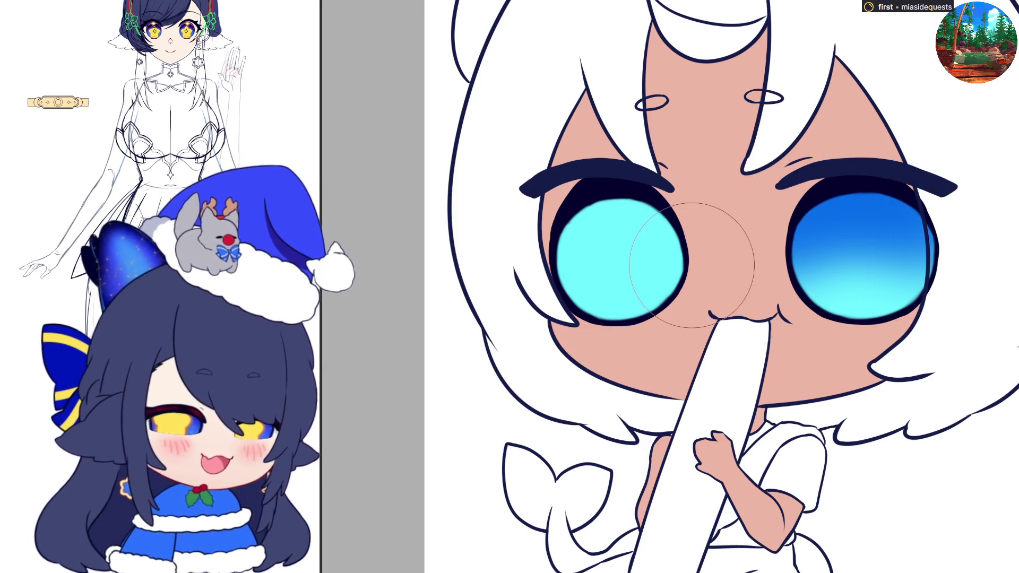
mouse_move(887, 250)
mouse_down()
mouse_move(910, 227)
mouse_move(938, 285)
mouse_up()
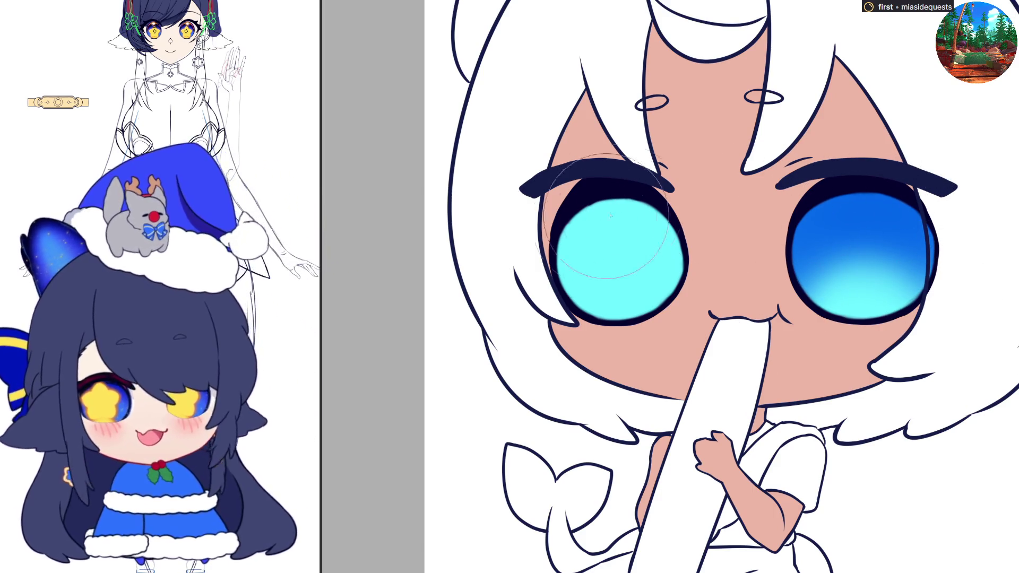
mouse_move(540, 264)
mouse_down()
mouse_move(701, 244)
mouse_move(531, 239)
mouse_up()
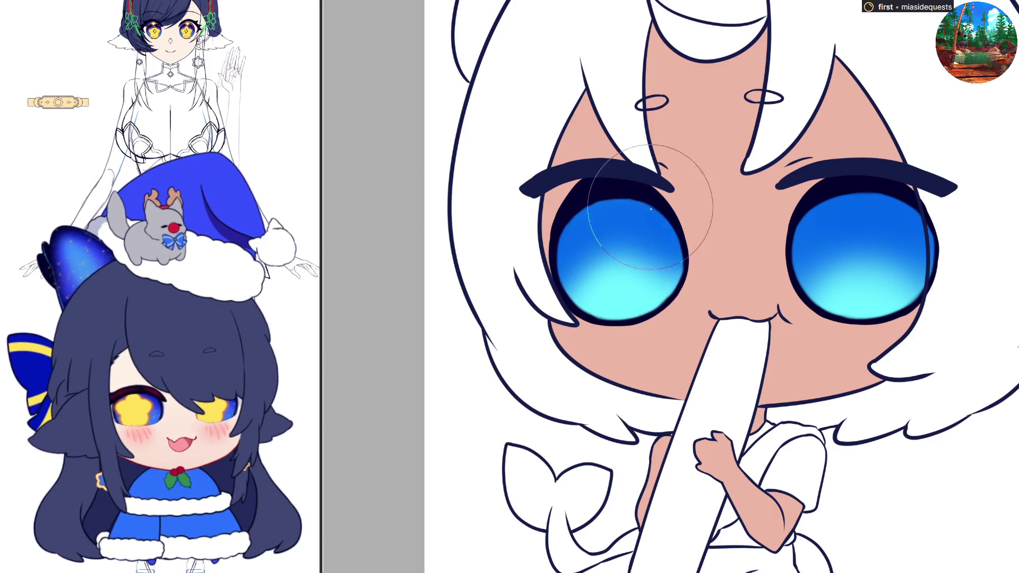
mouse_move(589, 219)
mouse_down()
mouse_move(706, 207)
mouse_move(532, 257)
mouse_up()
mouse_move(849, 213)
mouse_down()
mouse_move(950, 215)
mouse_move(930, 219)
mouse_up()
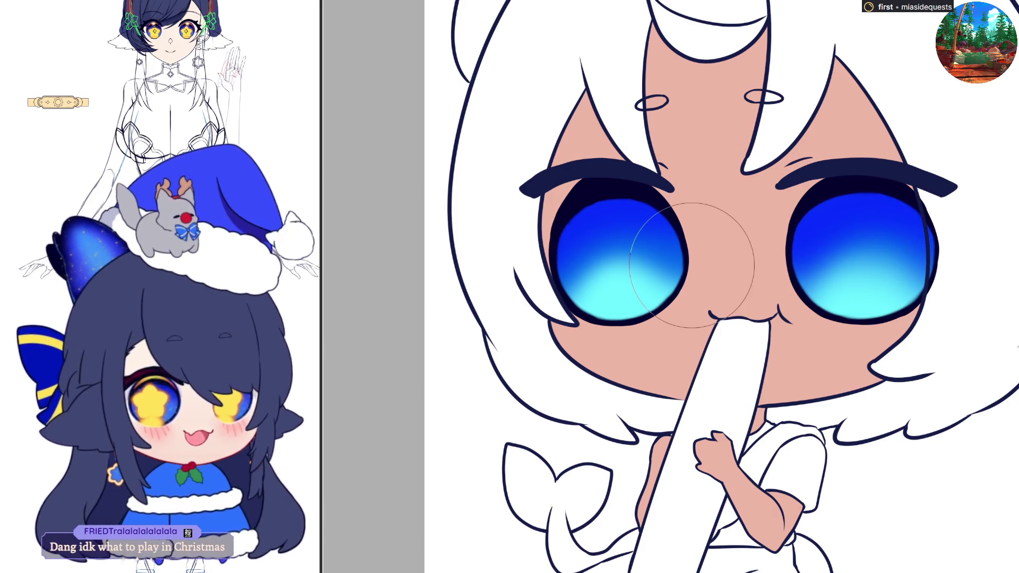
scroll(685, 234, right, 3)
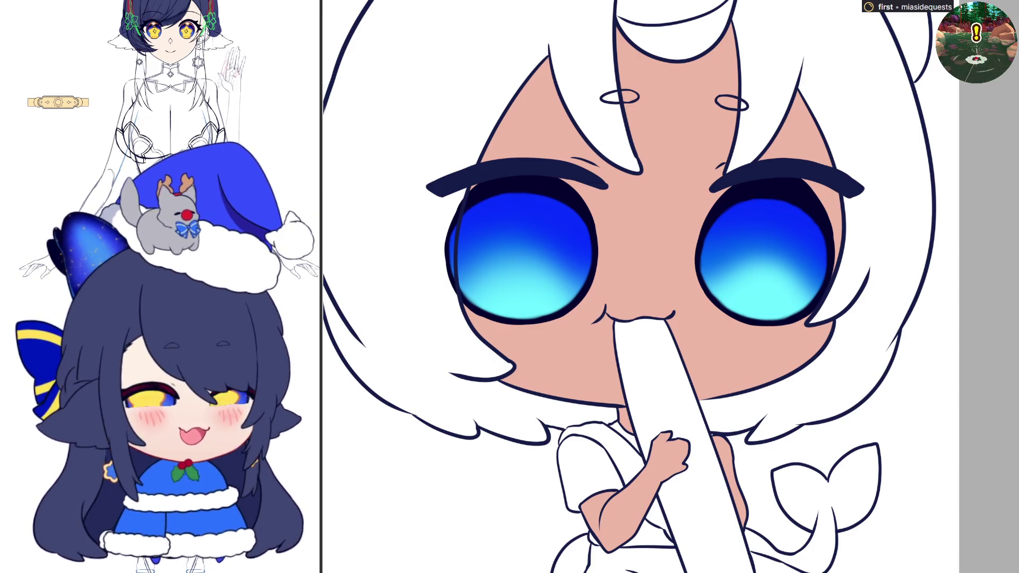
key(bracketright)
key(bracketright)
key(bracketright)
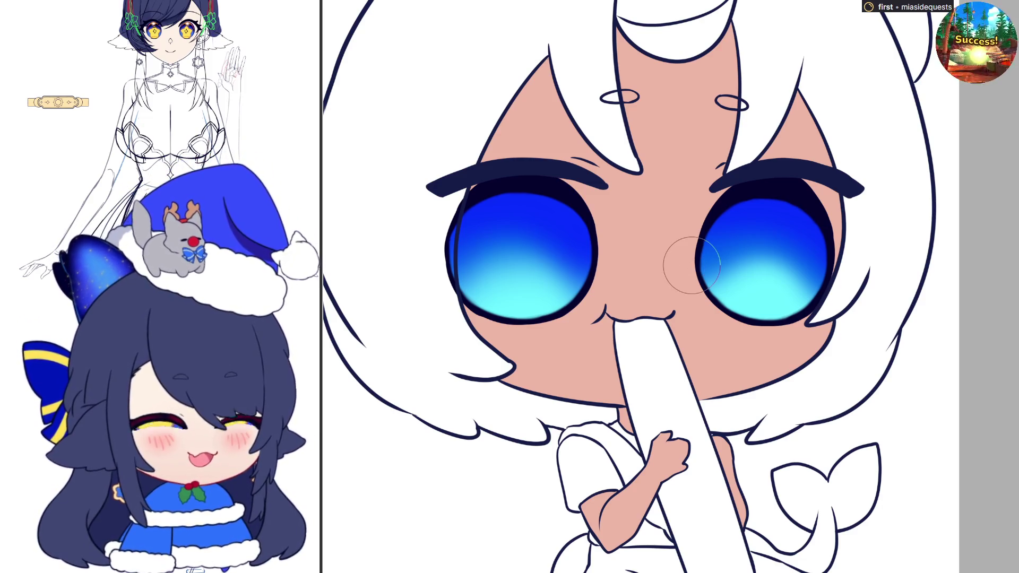
- Paint a dark oval pupil in the right-hand eye, then a matching pupil in the other eye
mouse_move(727, 238)
mouse_down()
mouse_move(737, 268)
mouse_move(743, 239)
mouse_move(735, 266)
mouse_up()
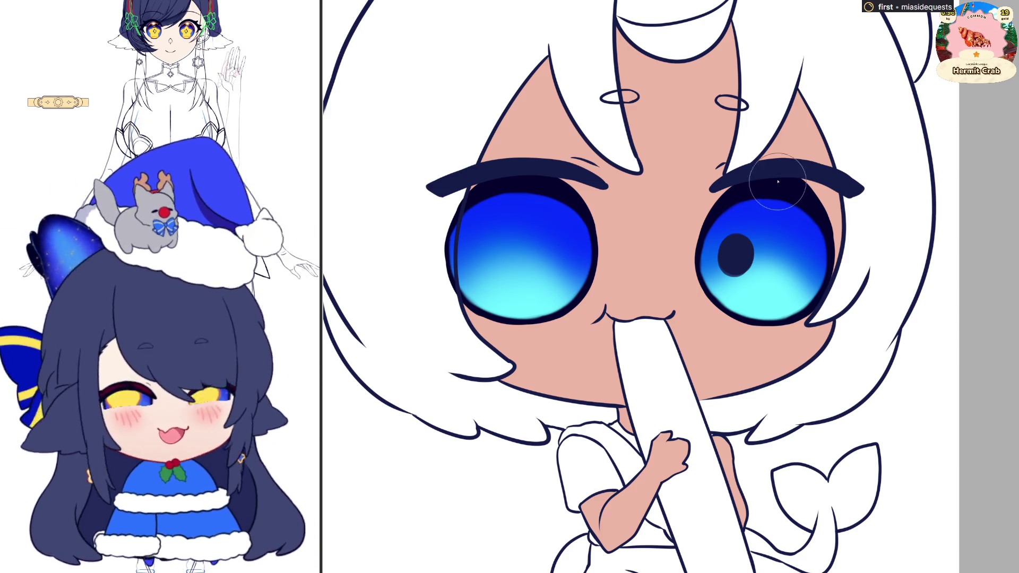
key(ctrl+z)
key(ctrl+y)
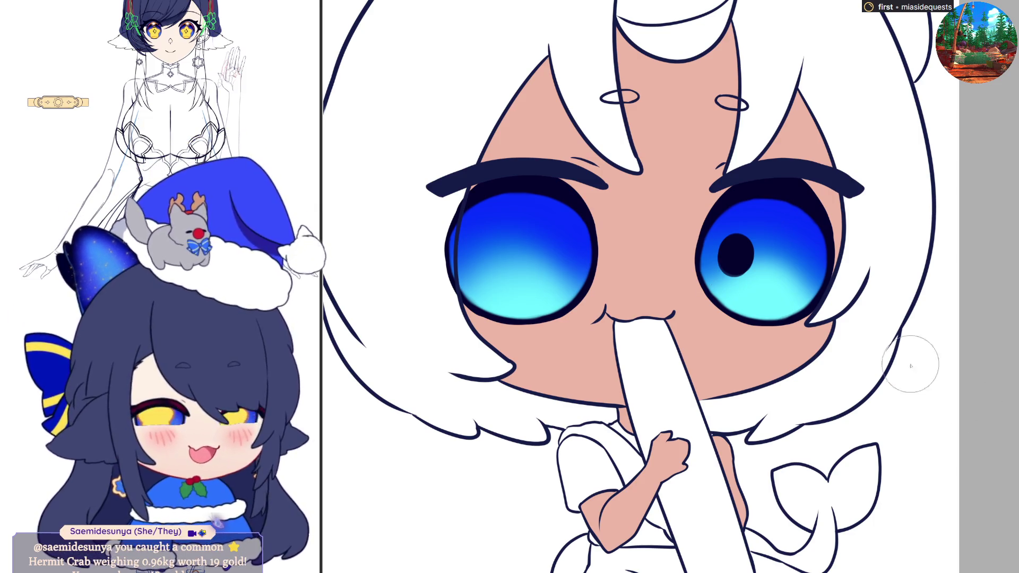
key(h)
drag(894, 249, 895, 250)
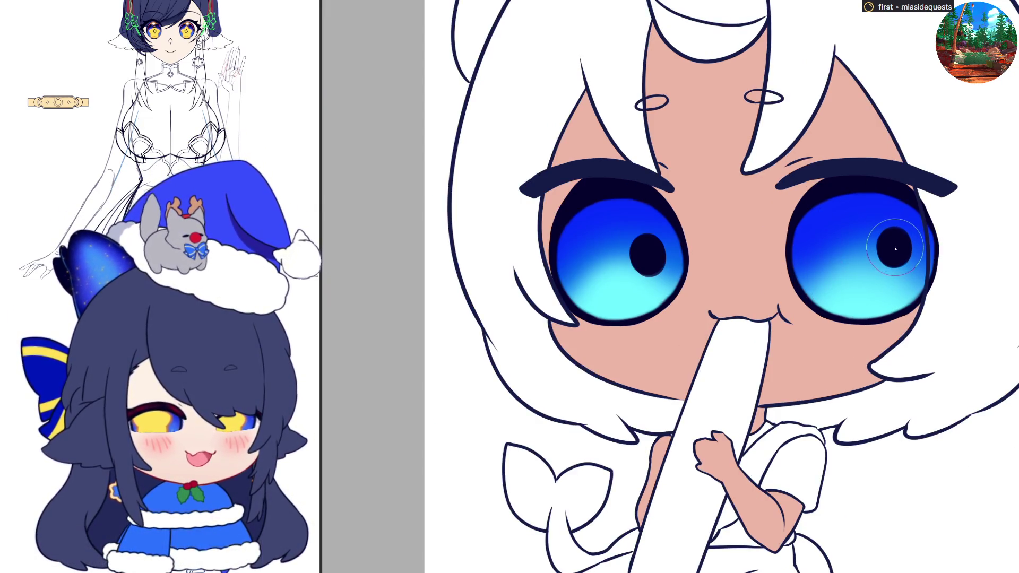
key(bracketleft)
key(bracketleft)
key(bracketleft)
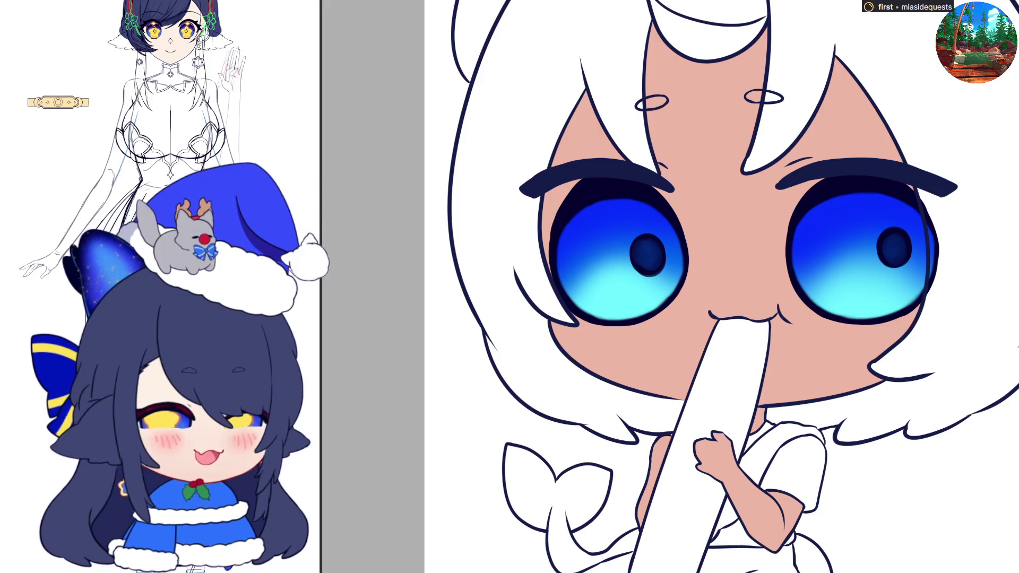
- In a mirrored view, brush light-blue highlights along the upper iris rims and down the iris side
key(h)
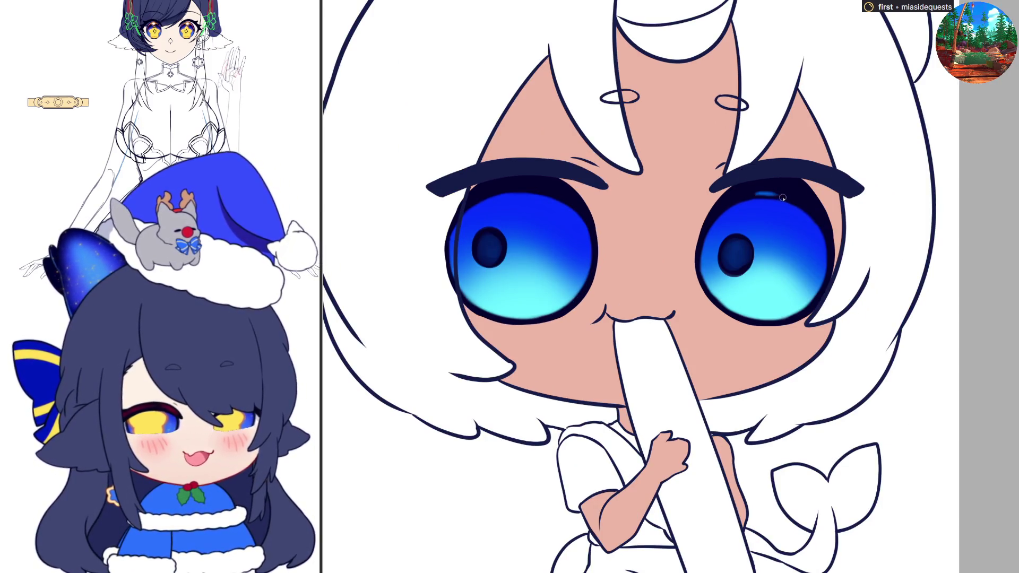
drag(785, 199, 737, 199)
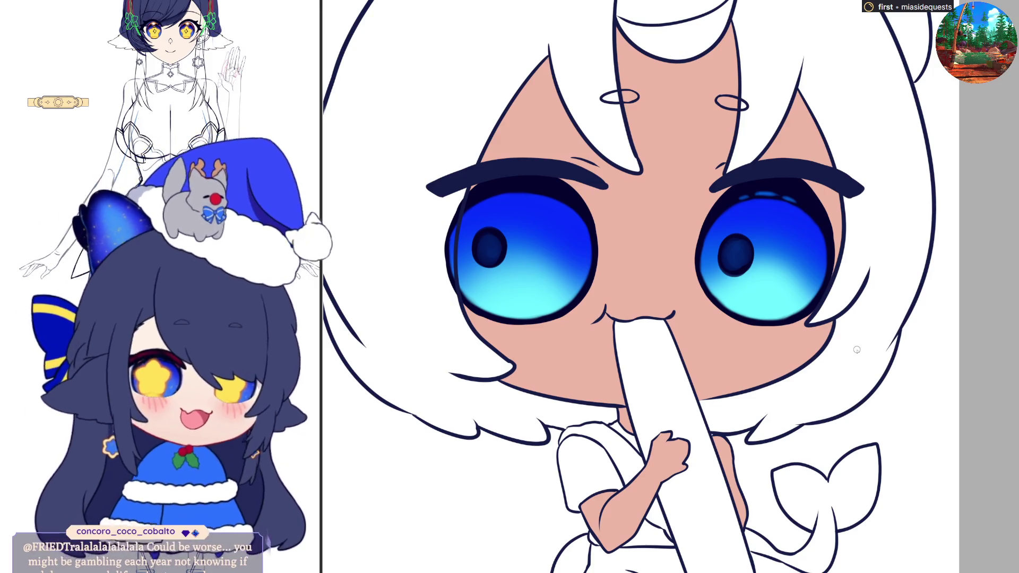
scroll(865, 216, left, 3)
drag(859, 189, 881, 189)
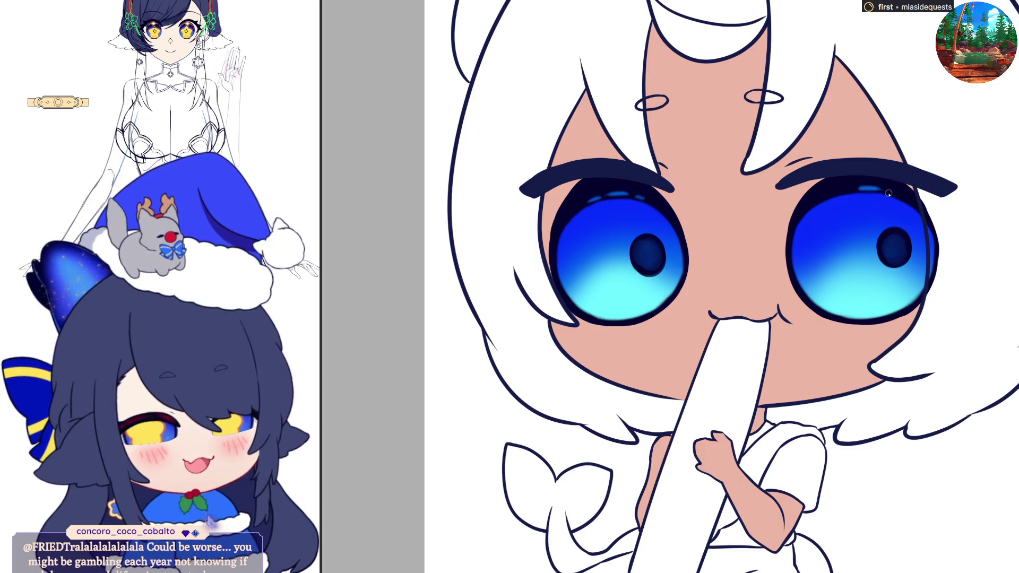
drag(899, 199, 848, 189)
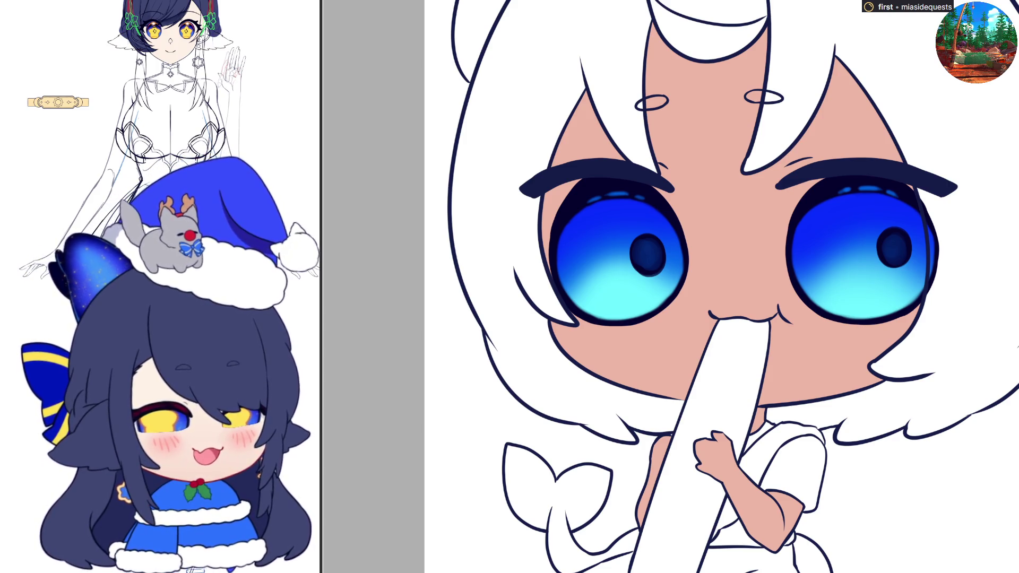
mouse_move(819, 176)
mouse_down()
mouse_move(784, 223)
mouse_move(786, 272)
mouse_move(812, 315)
mouse_up()
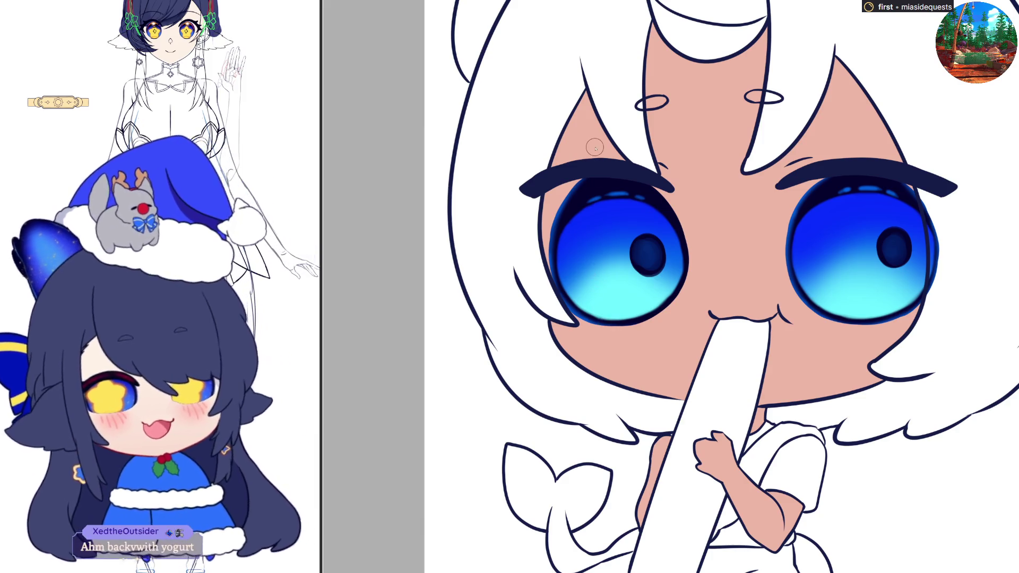
- Pan the canvas across and back to inspect the soft dark-blue glow around the irises
scroll(1016, 345, right, 3)
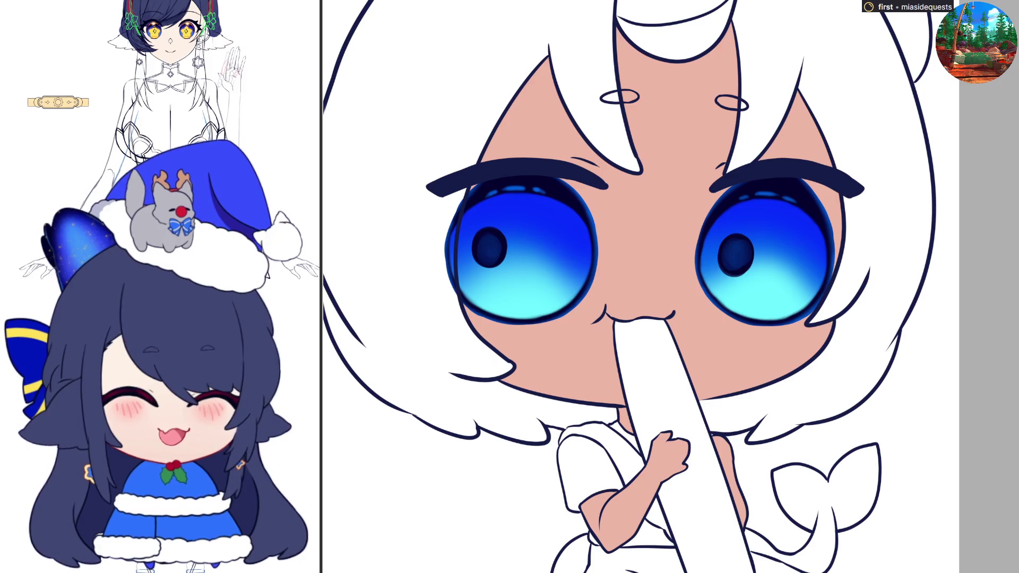
scroll(669, 287, left, 5)
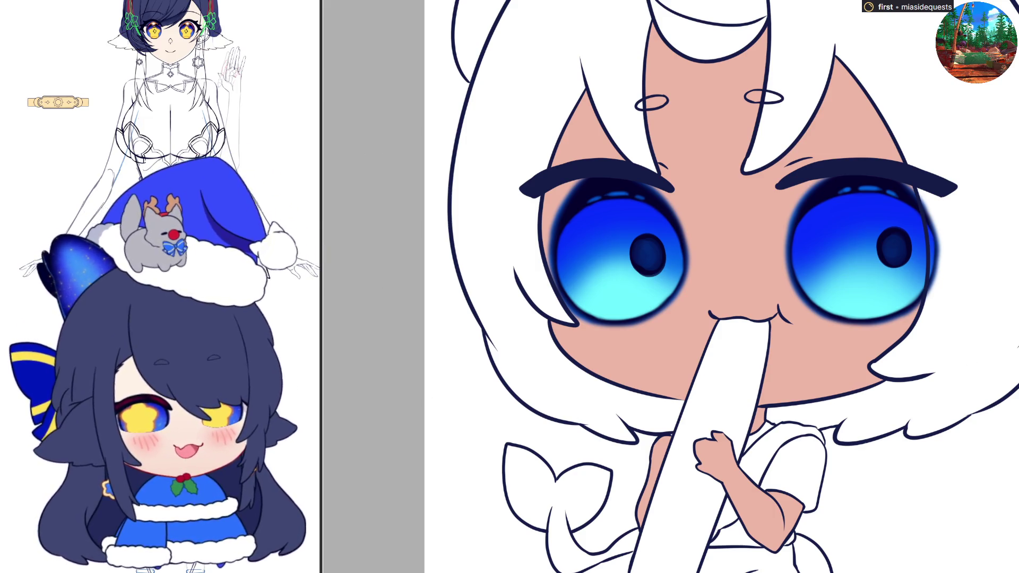
- Draw a thin pink stroke along the eye's upper rim in the mirrored view
key(h)
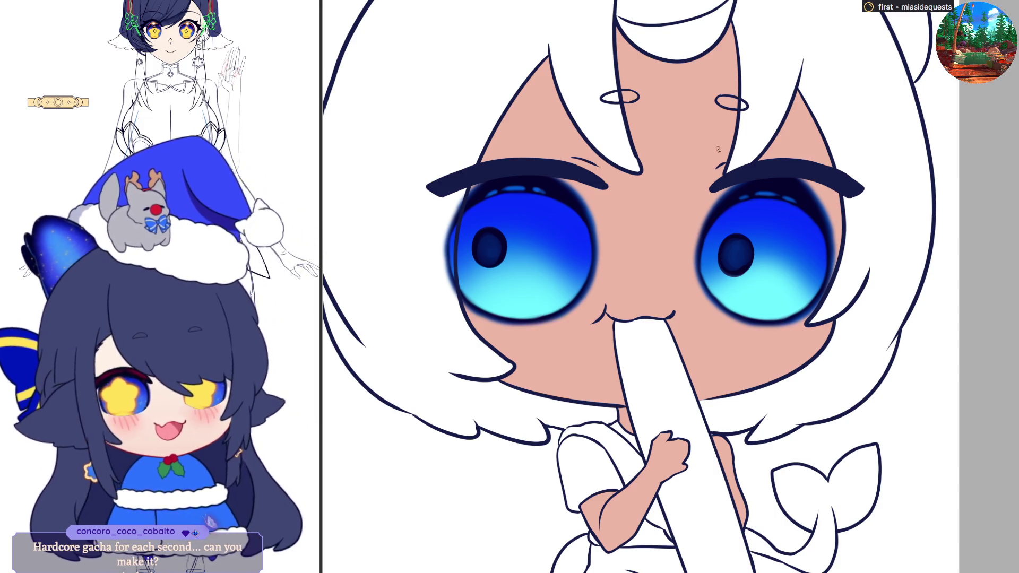
drag(742, 188, 721, 205)
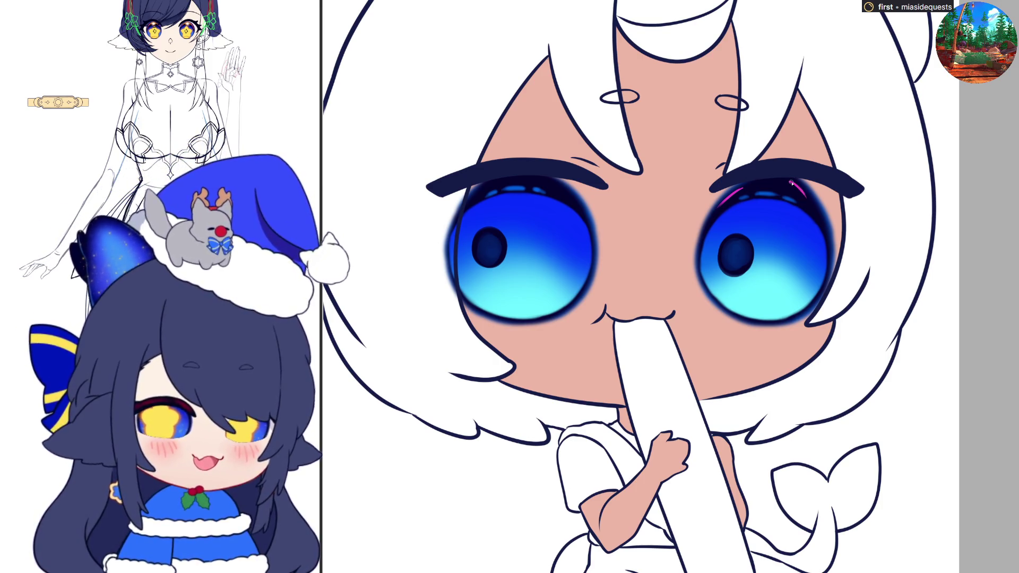
- Try several pink strokes along the eye's top edge, undoing the extras
drag(790, 183, 822, 228)
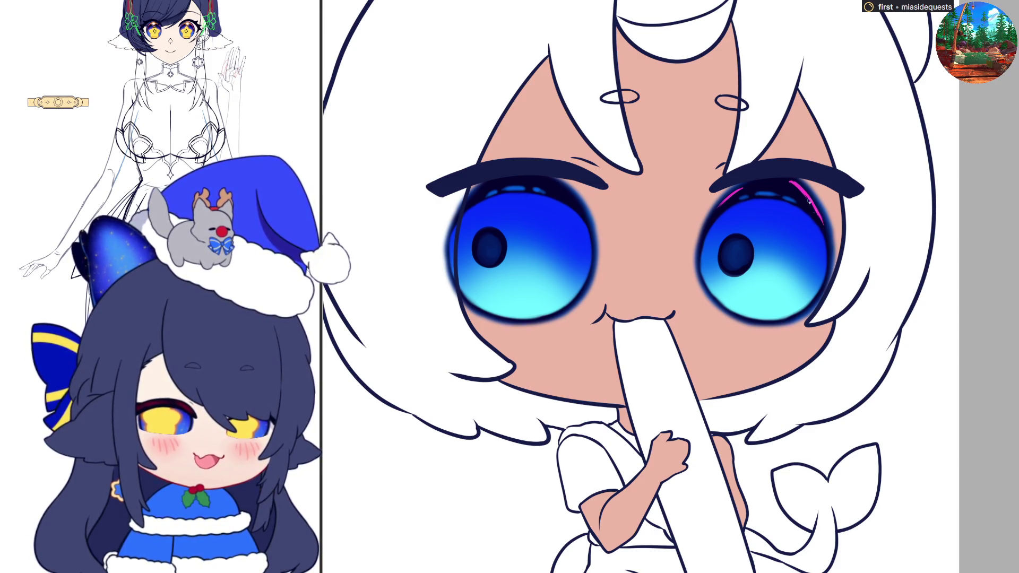
drag(795, 183, 825, 238)
drag(803, 193, 826, 244)
key(ctrl+z)
key(ctrl+z)
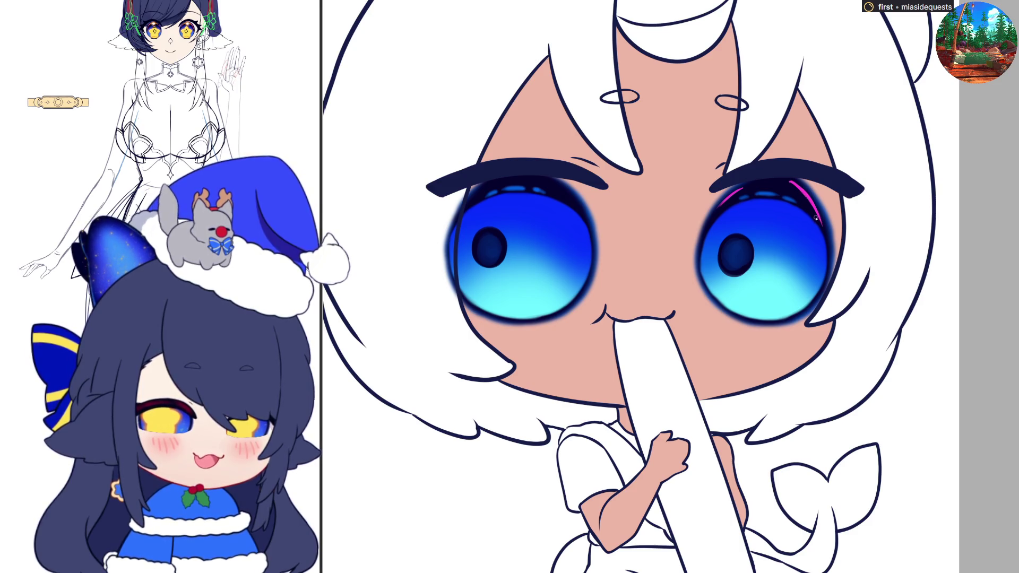
scroll(806, 204, left, 3)
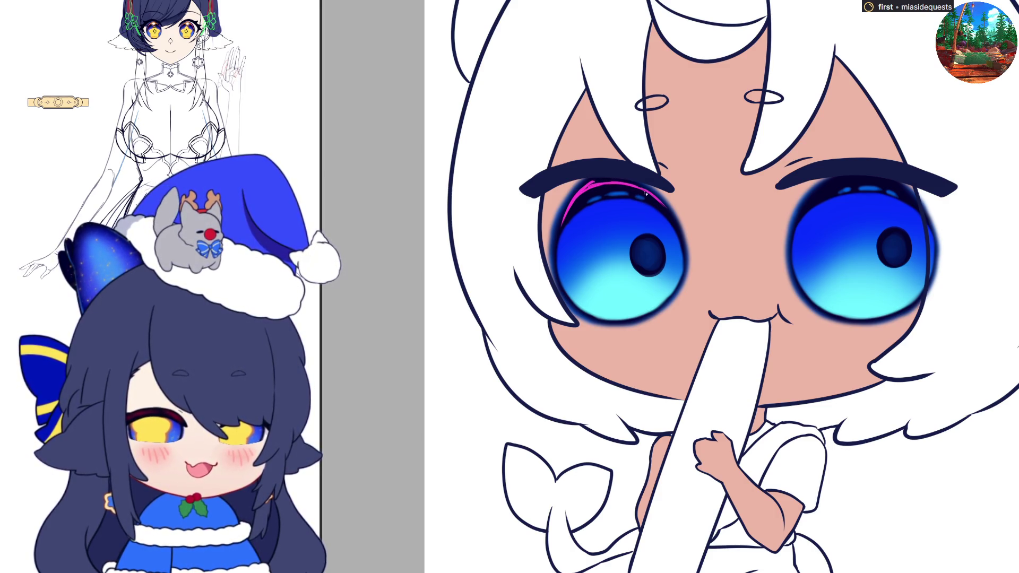
- Thicken and extend the magenta highlight along the upper rim, refining it in a mirrored view
drag(593, 185, 632, 185)
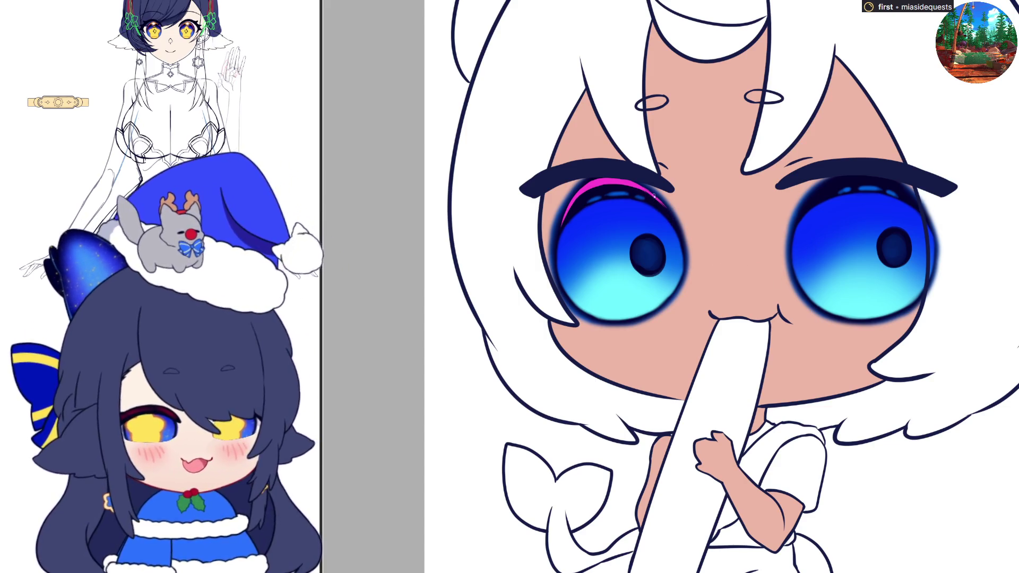
key(ctrl+z)
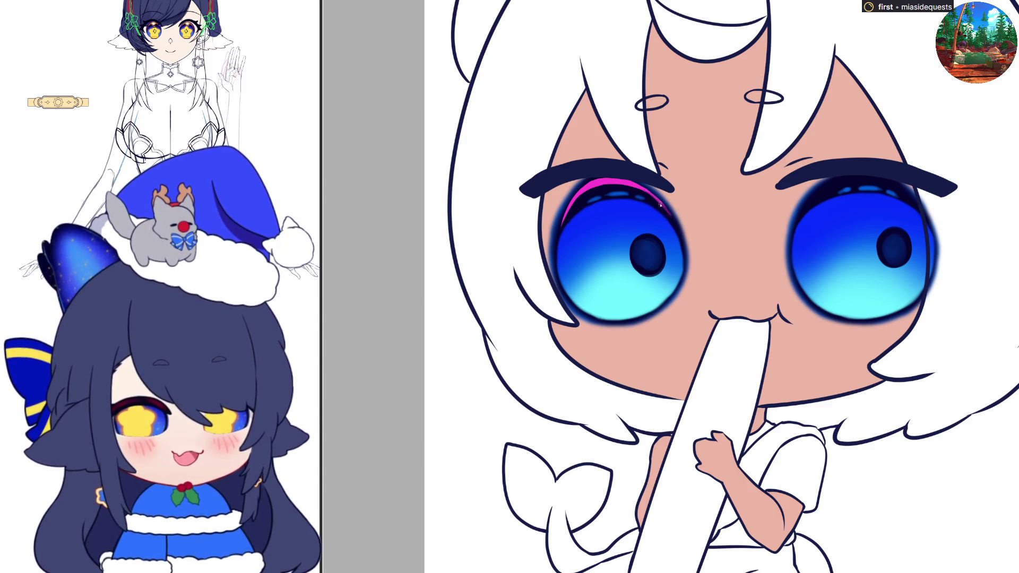
drag(658, 202, 668, 216)
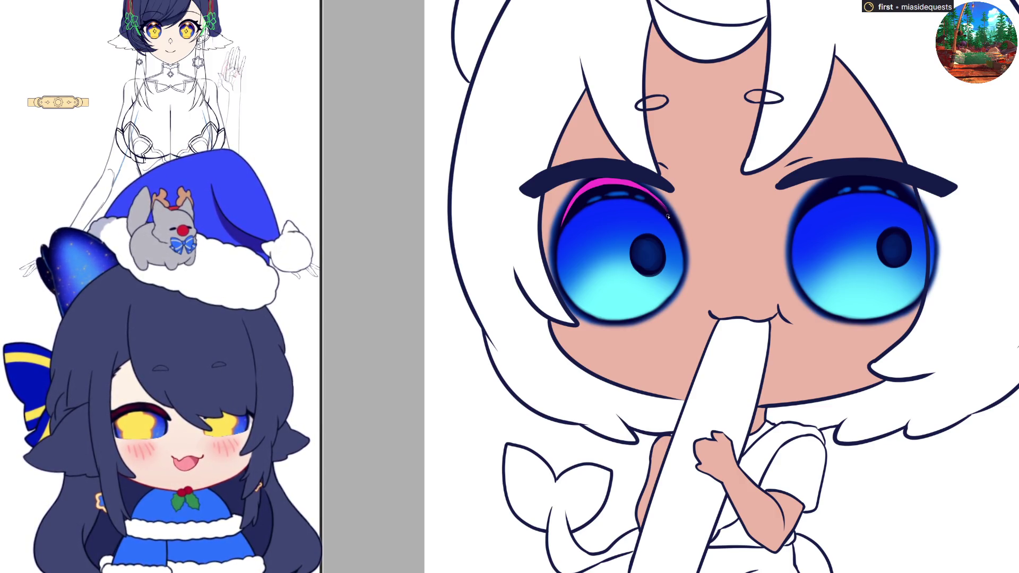
key(h)
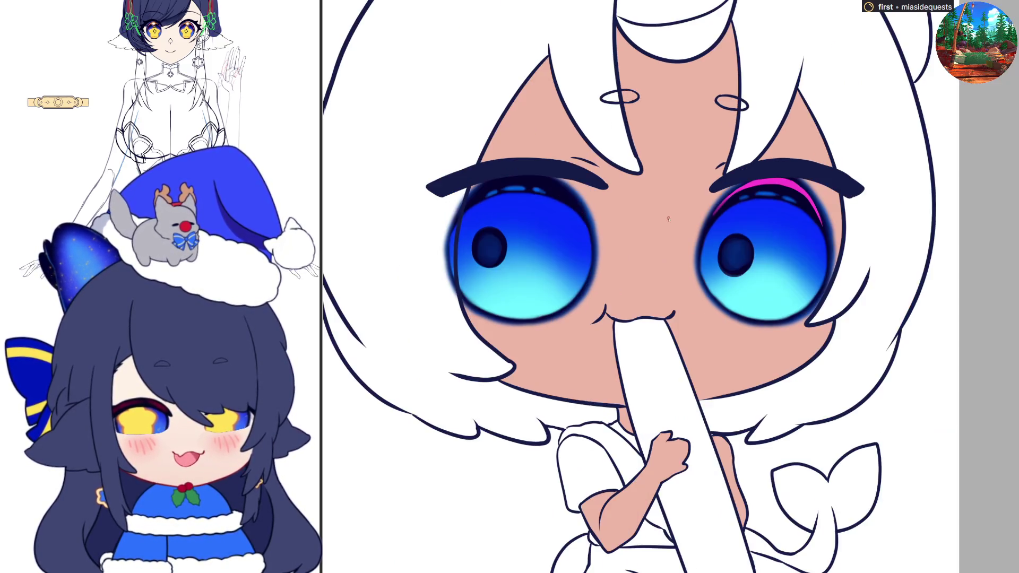
drag(815, 212, 824, 234)
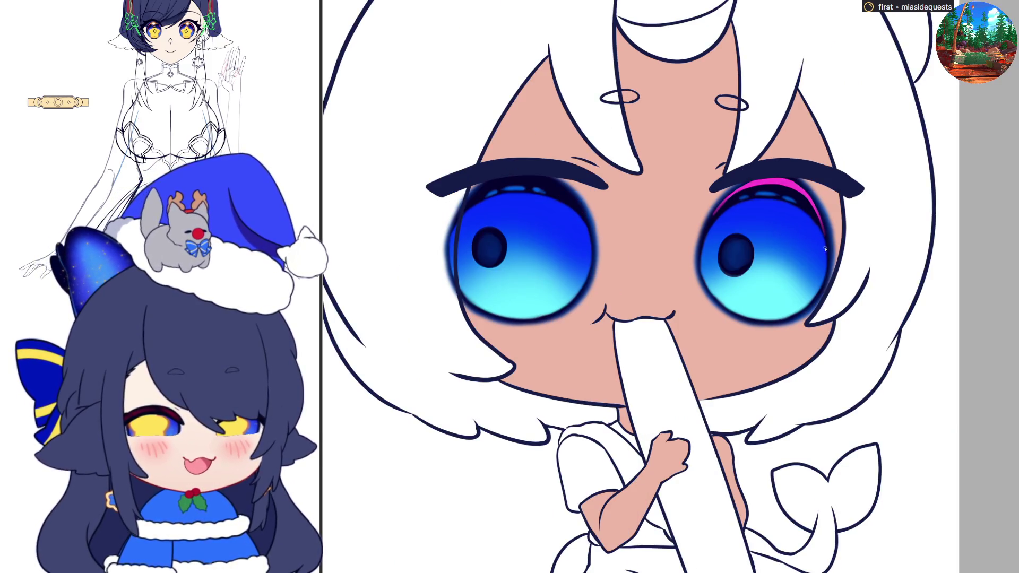
key(h)
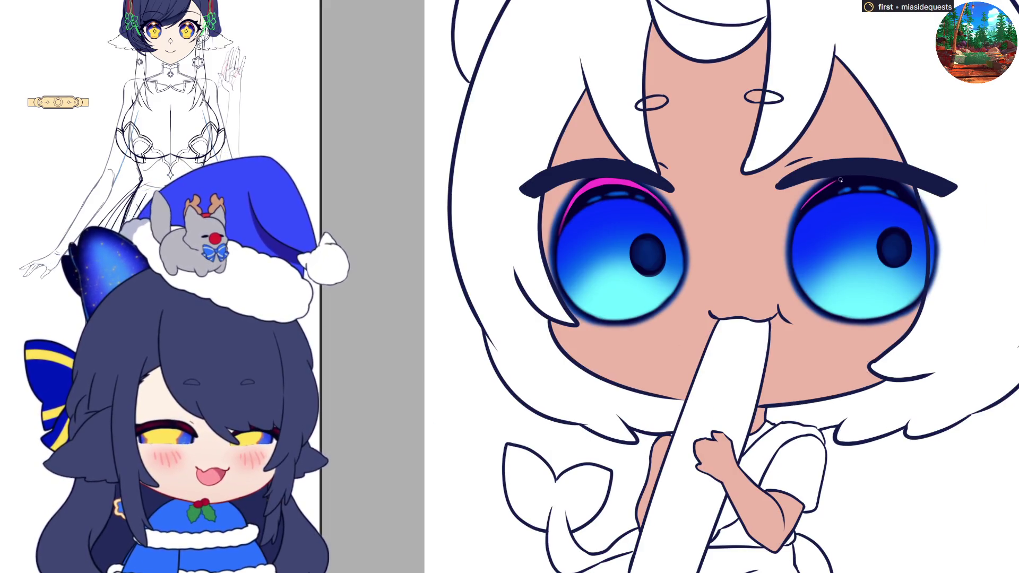
- Draw a pink arc along the other eye's upper lid, extend it rightward, and mirror to check symmetry
drag(806, 203, 850, 181)
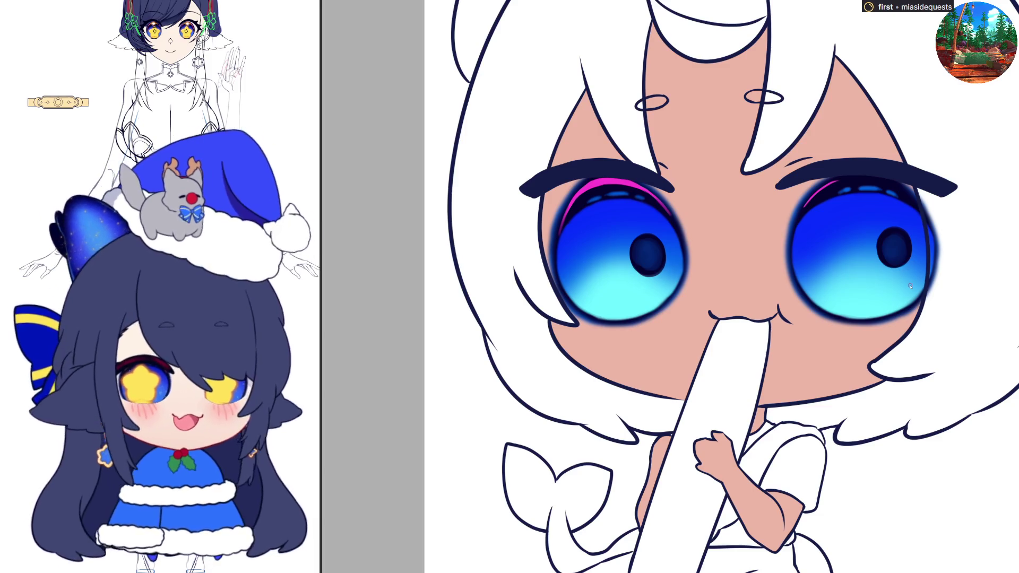
drag(884, 181, 915, 205)
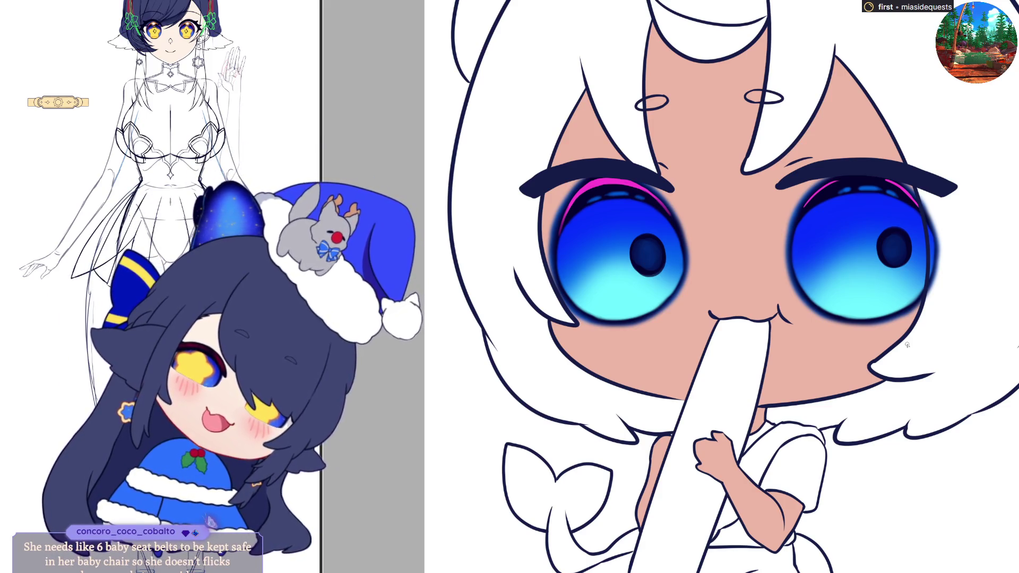
key(h)
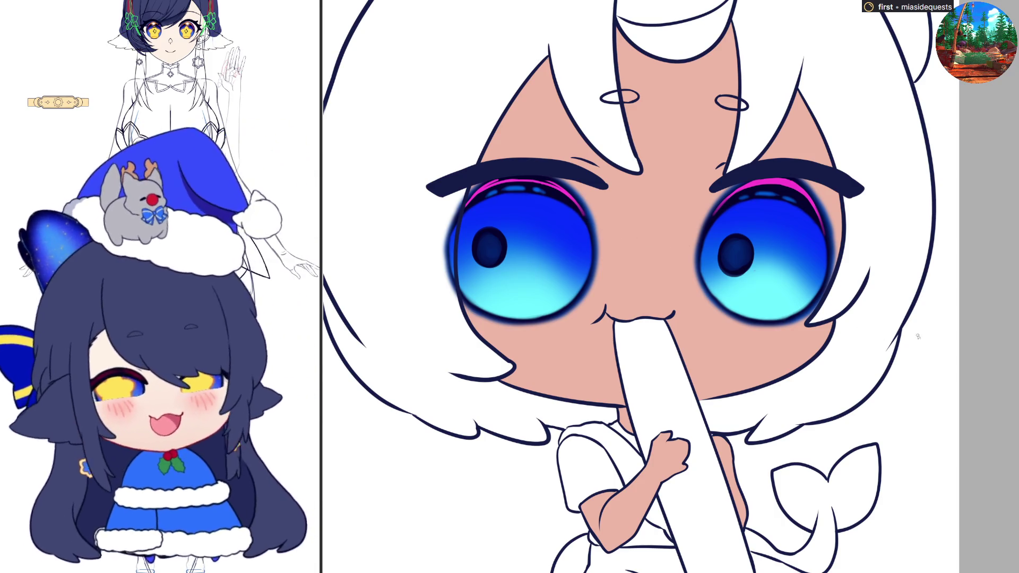
key(h)
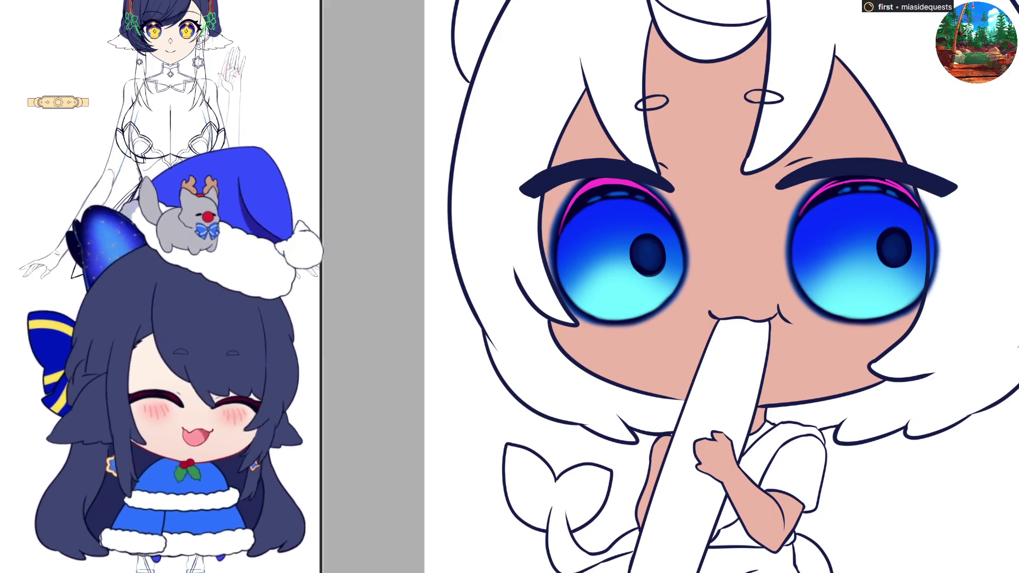
key(h)
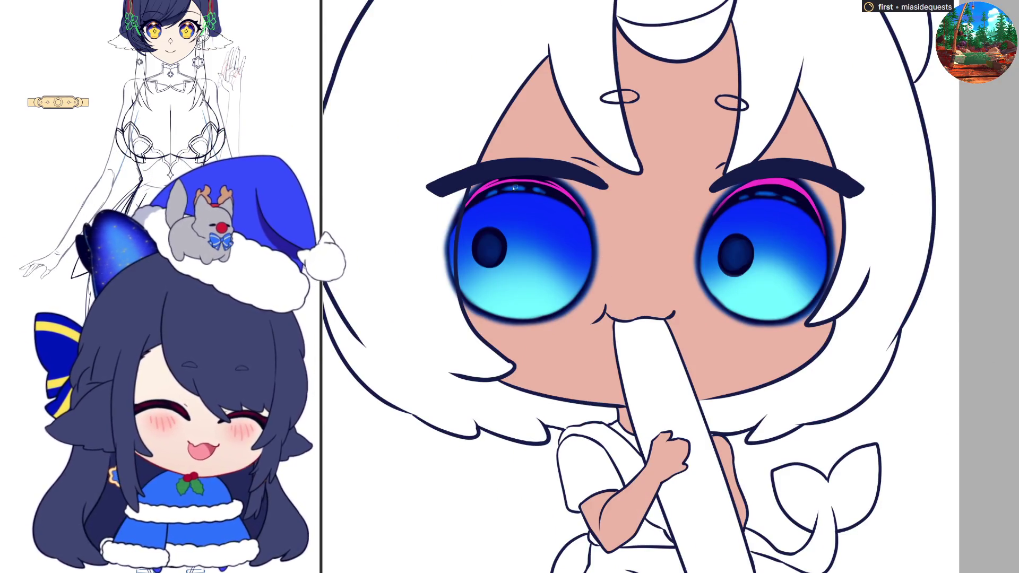
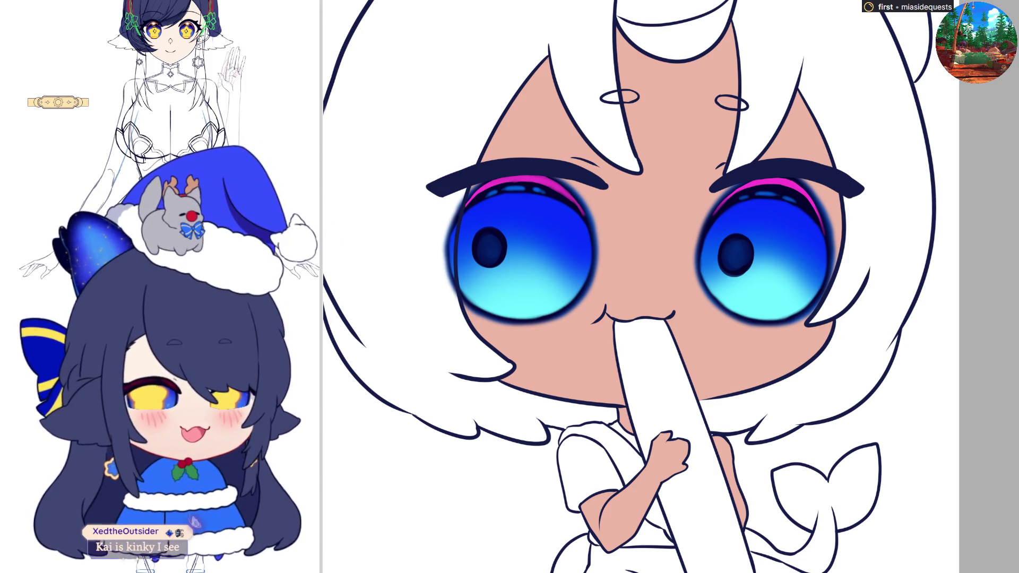
- Select and scale up the right-hand eye's dark pupil with Free Transform
scroll(629, 287, down, 1)
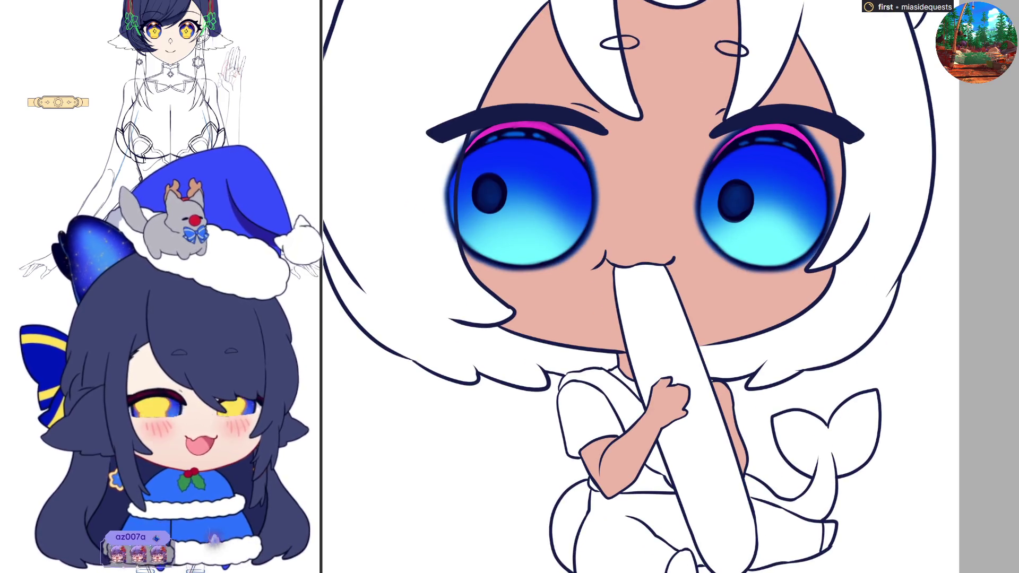
scroll(630, 287, up, 1)
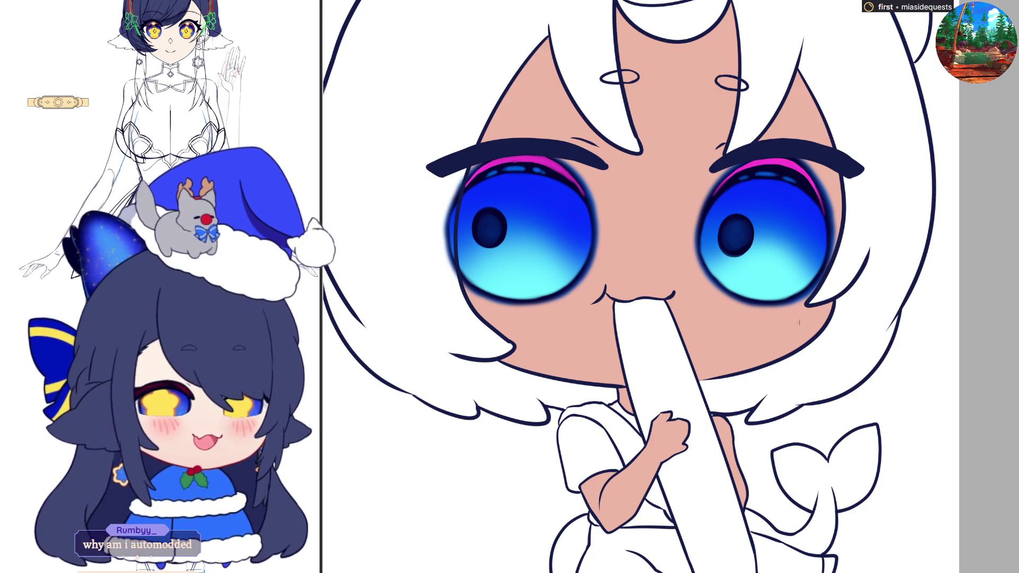
drag(711, 203, 761, 272)
key(ctrl+t)
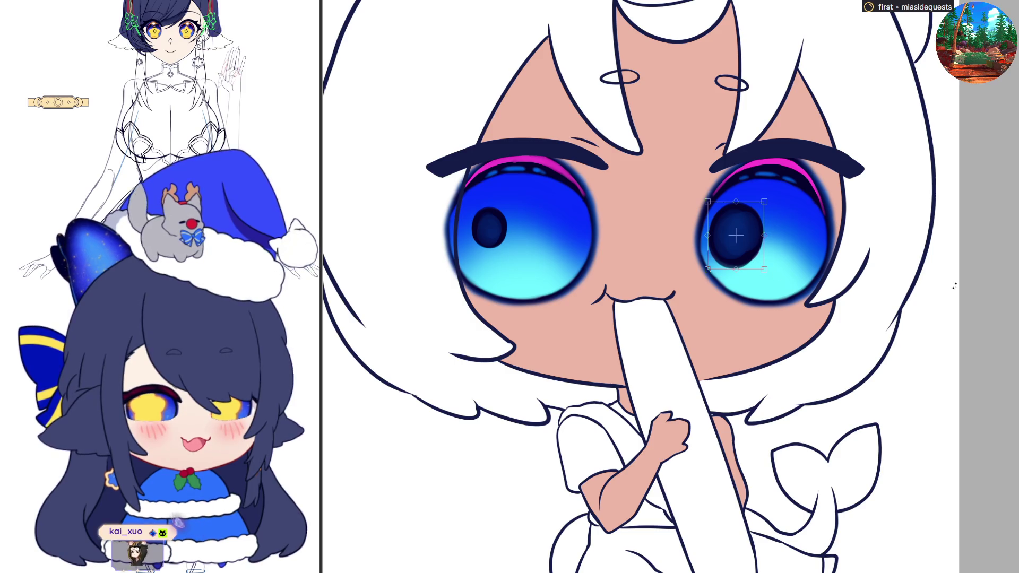
key(Return)
- Mirror the canvas, enlarge the other eye's pupil slightly to match, and deselect
key(m)
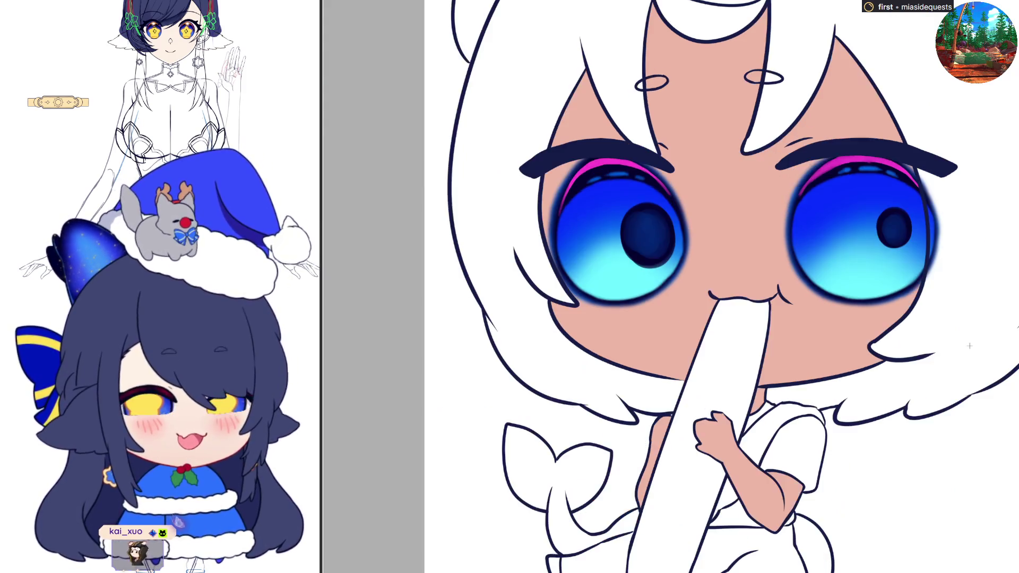
mouse_move(867, 198)
mouse_down()
mouse_move(926, 264)
mouse_move(922, 275)
mouse_up()
key(ctrl+t)
key(Return)
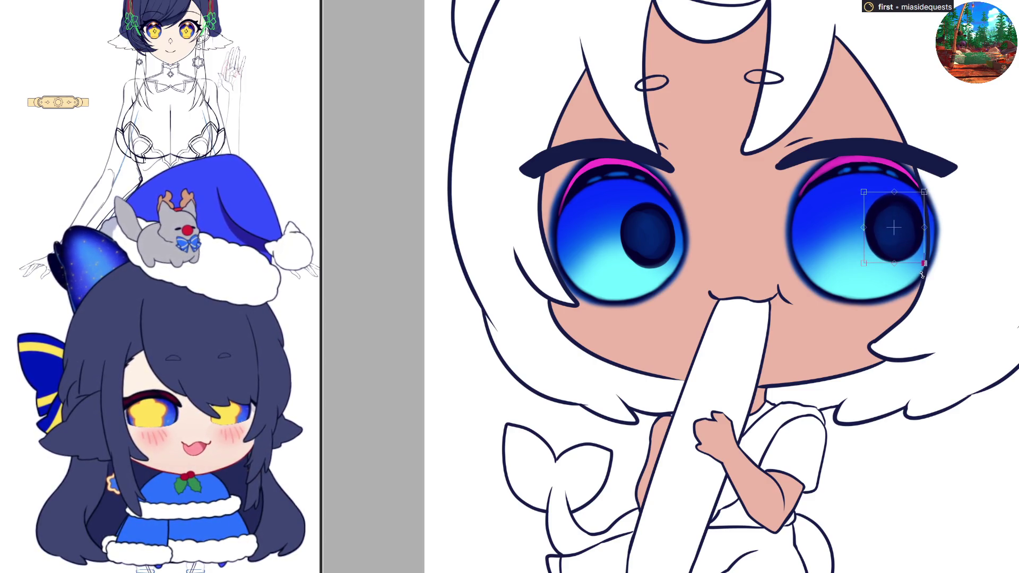
key(ctrl+d)
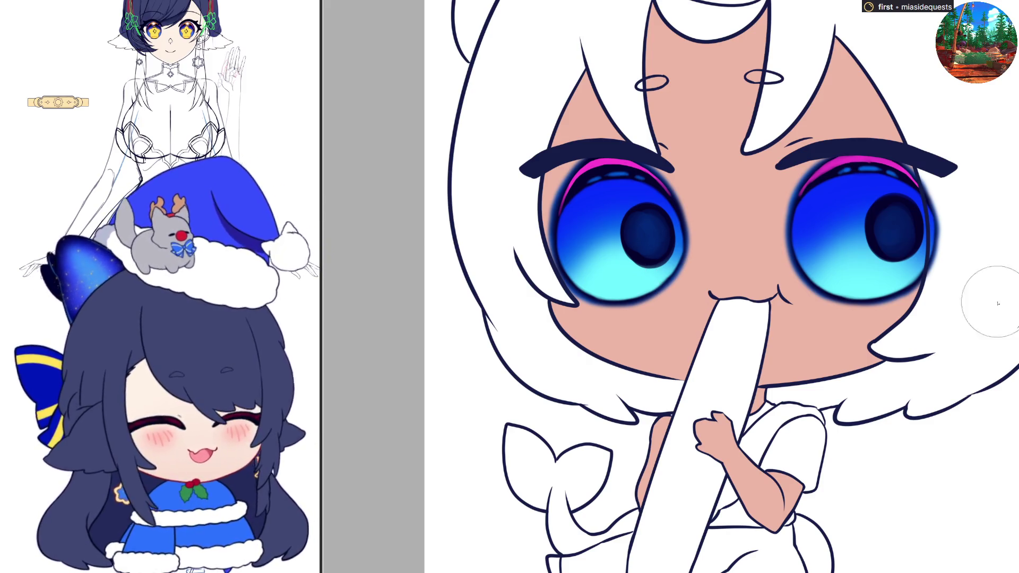
- Brush short orange strokes along the right eye's upper lash line, then the left eye's
mouse_move(828, 161)
mouse_down()
mouse_move(884, 168)
mouse_move(846, 167)
mouse_move(871, 161)
mouse_move(855, 164)
mouse_up()
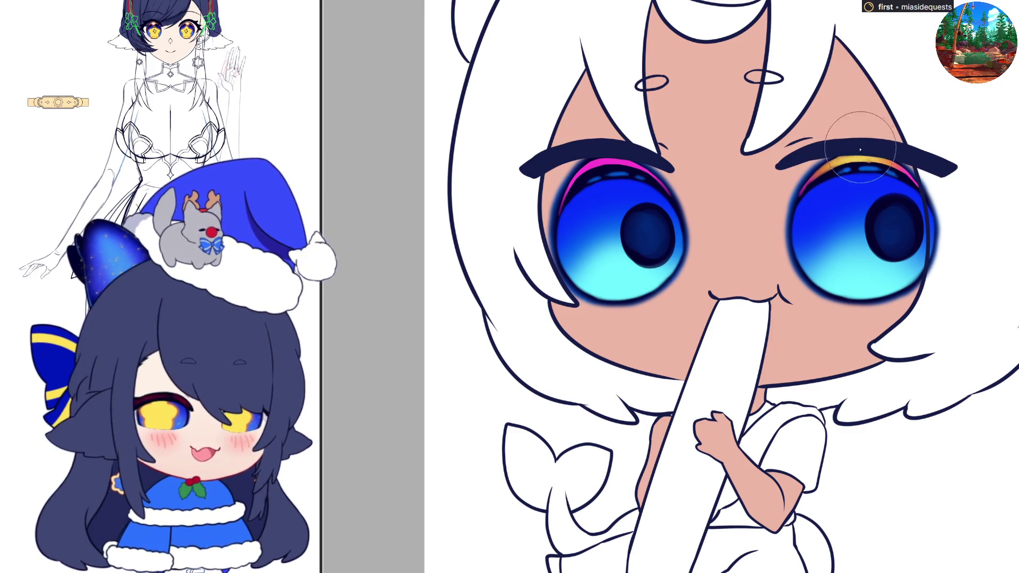
mouse_move(629, 165)
mouse_down()
mouse_move(594, 169)
mouse_move(637, 161)
mouse_move(599, 170)
mouse_move(616, 160)
mouse_up()
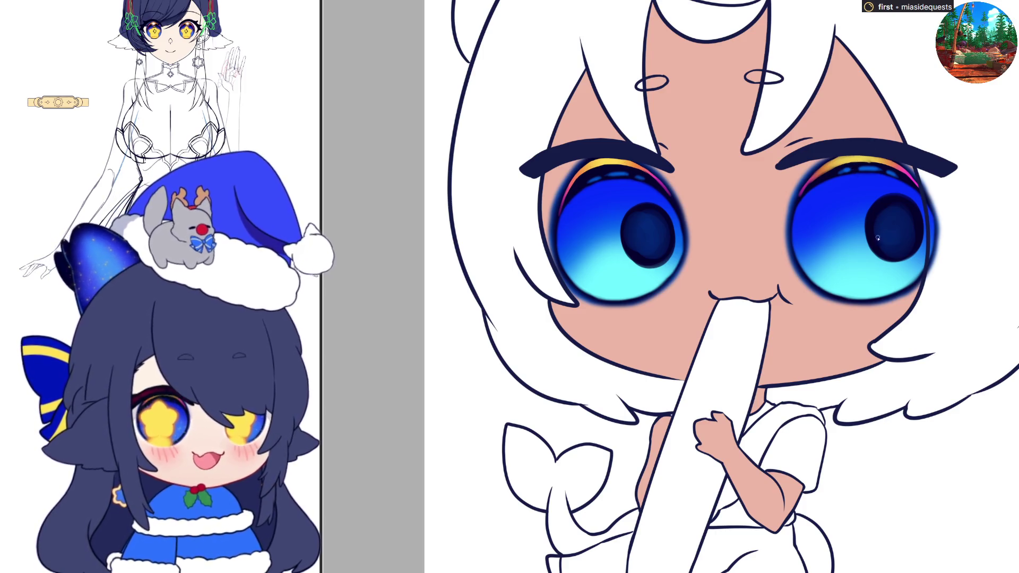
- Enlarge the brush for a glow on the right eye's upper lash, then shrink it back
key(e)
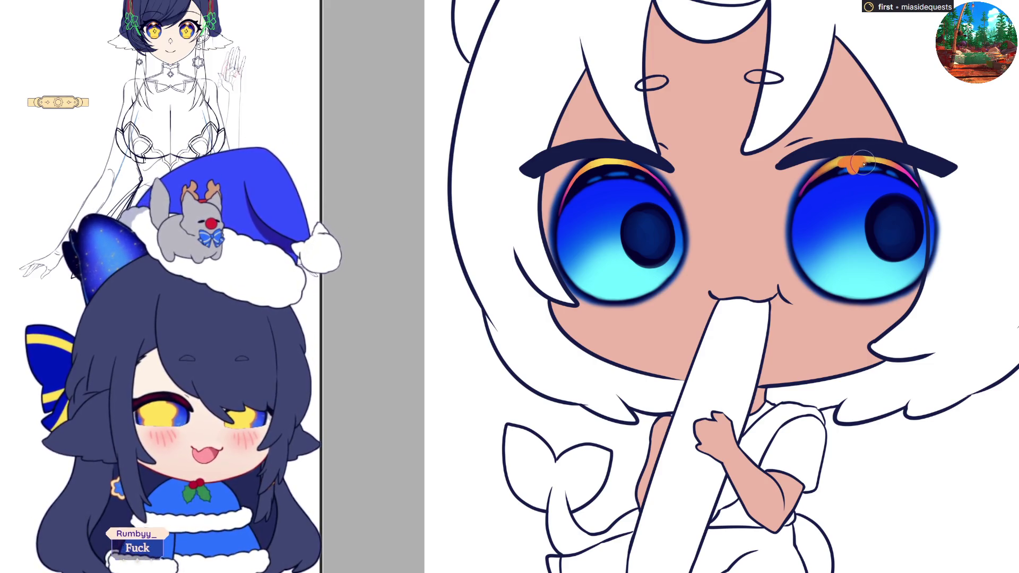
key(bracketright)
key(bracketright)
key(bracketright)
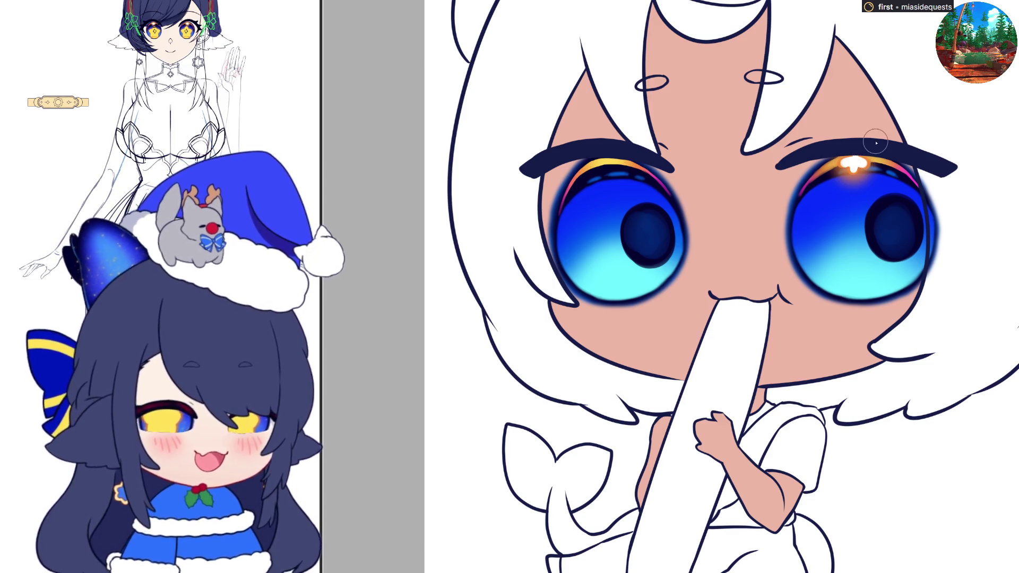
key(bracketright)
key(bracketright)
key(bracketright)
key(bracketleft)
key(bracketleft)
key(bracketleft)
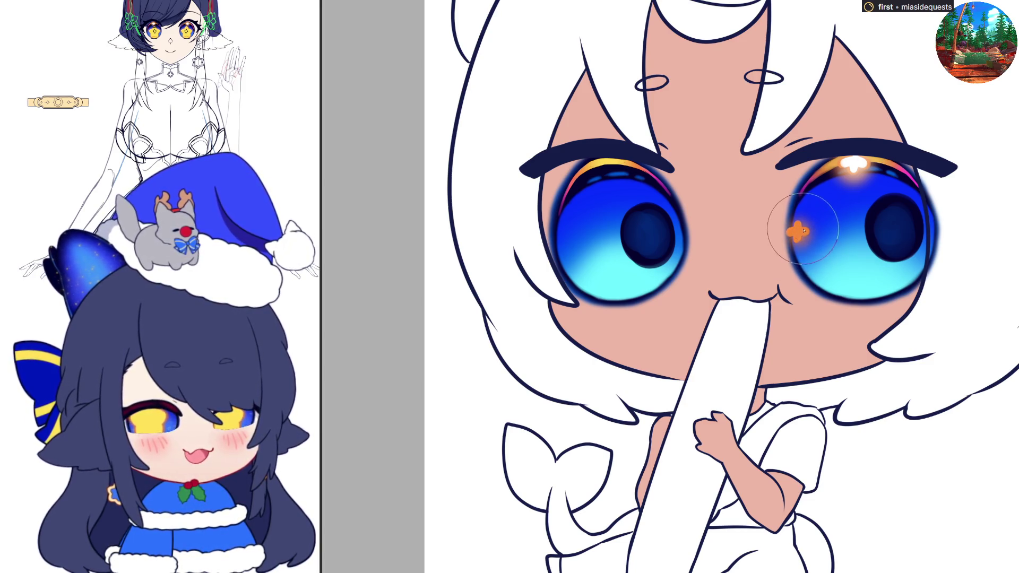
- Dab a white sparkle on the right-hand eye and stroke light cyan glow along its bottom
click(797, 232)
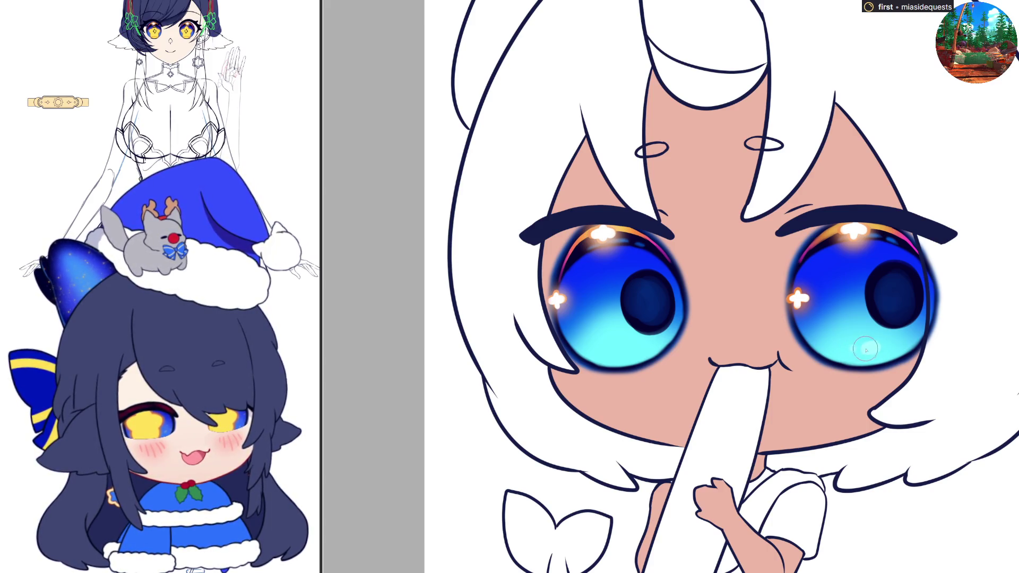
drag(851, 349, 878, 348)
drag(627, 354, 616, 353)
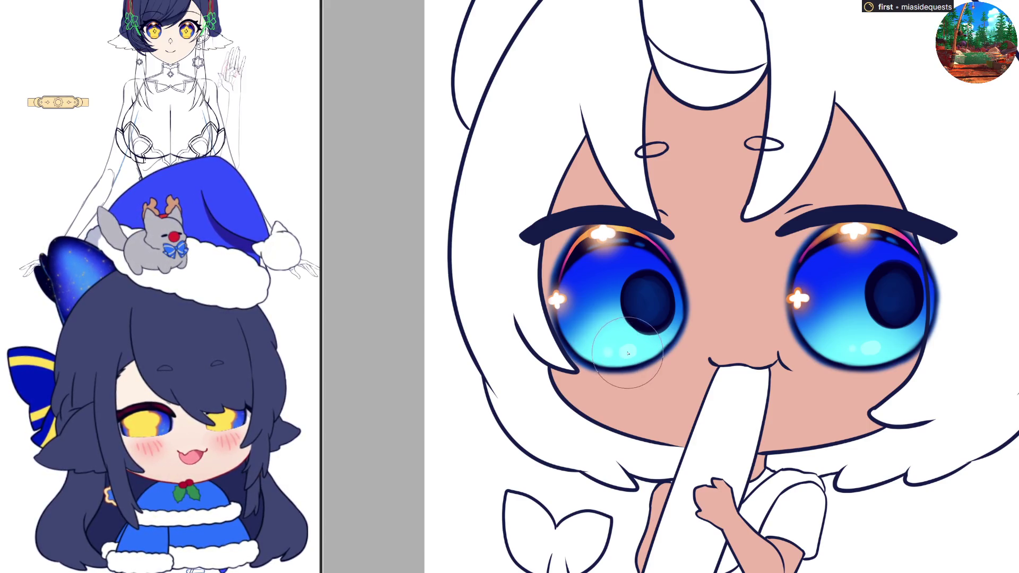
scroll(727, 354, down, 5)
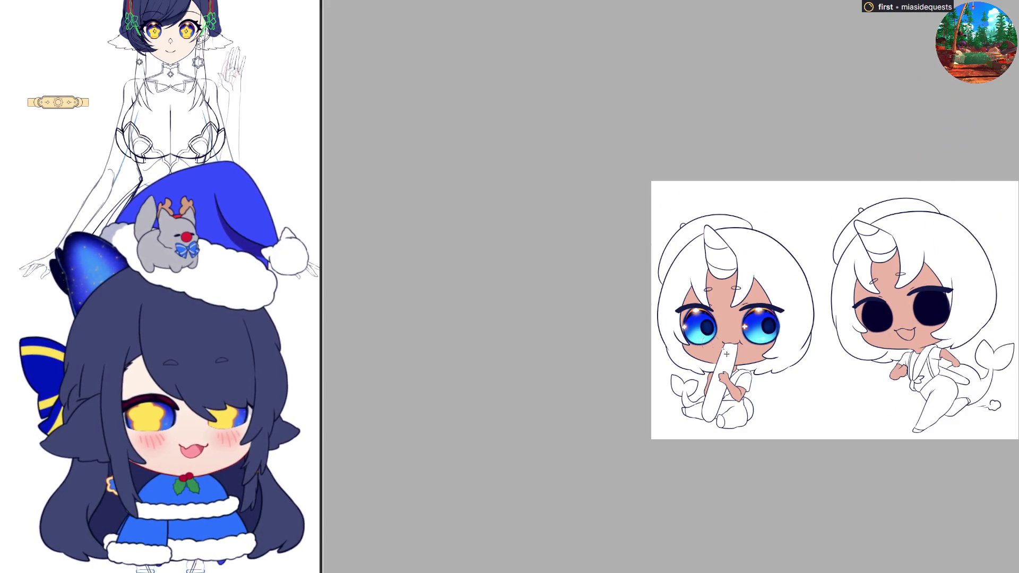
key(h)
key(h)
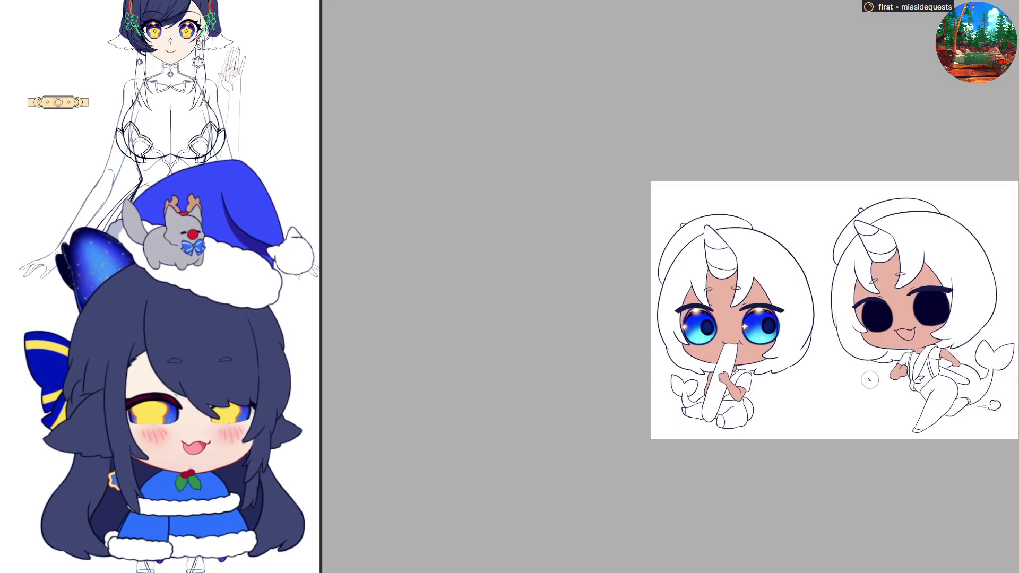
scroll(861, 355, up, 5)
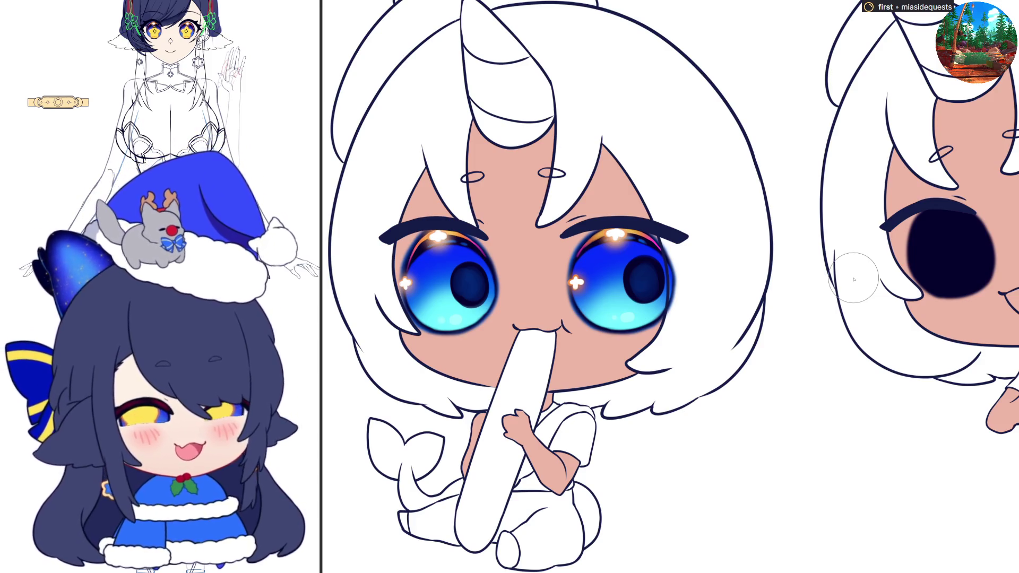
scroll(854, 280, down, 3)
scroll(749, 244, up, 5)
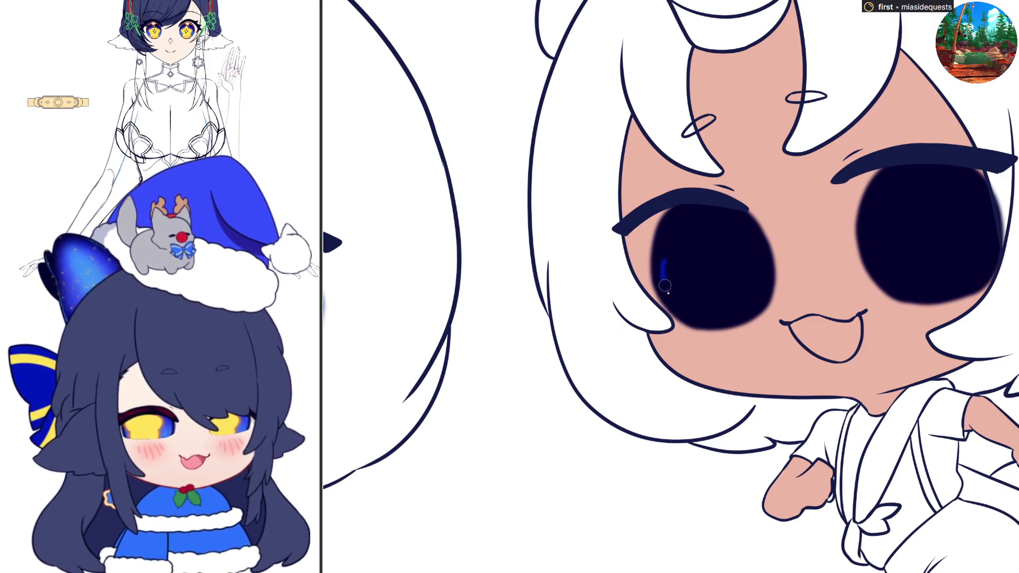
- Ring and fill the left eye solid blue, then begin a blue ring in the right eye
mouse_move(662, 259)
mouse_down()
mouse_move(698, 316)
mouse_move(757, 302)
mouse_up()
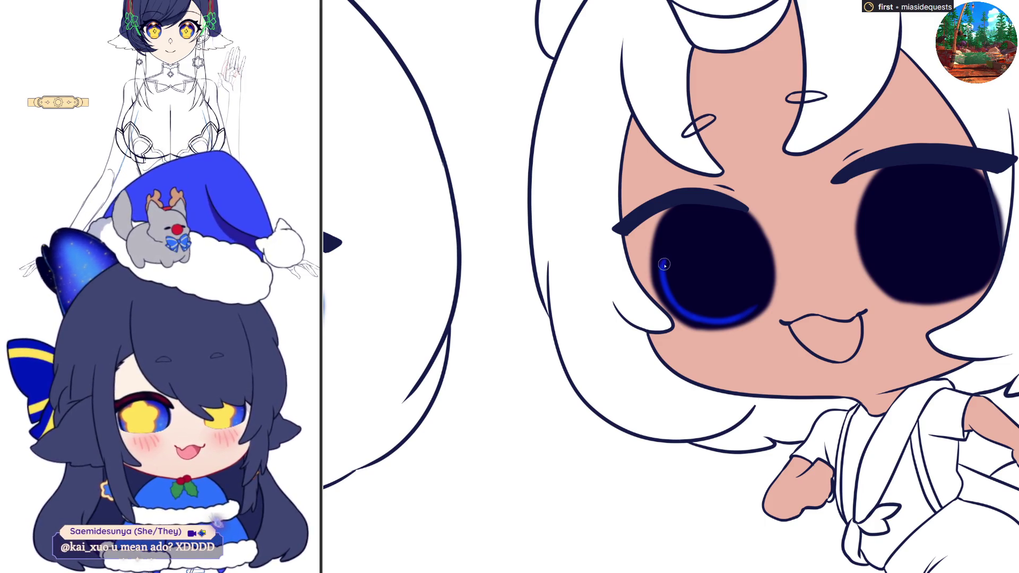
mouse_move(670, 255)
mouse_down()
mouse_move(685, 234)
mouse_move(716, 227)
mouse_move(746, 242)
mouse_up()
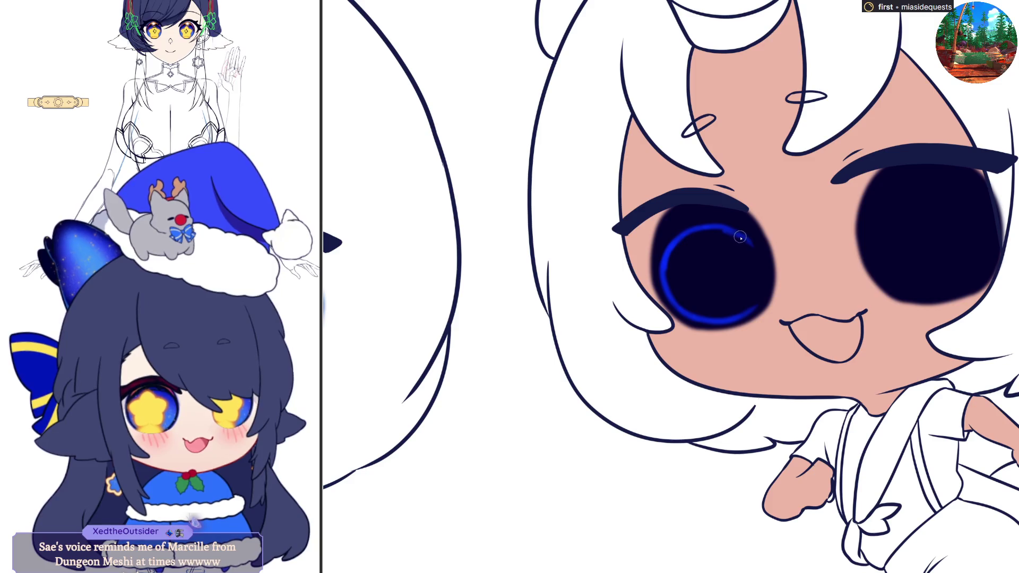
key(ctrl+z)
mouse_move(719, 226)
mouse_down()
mouse_move(755, 246)
mouse_move(762, 274)
mouse_up()
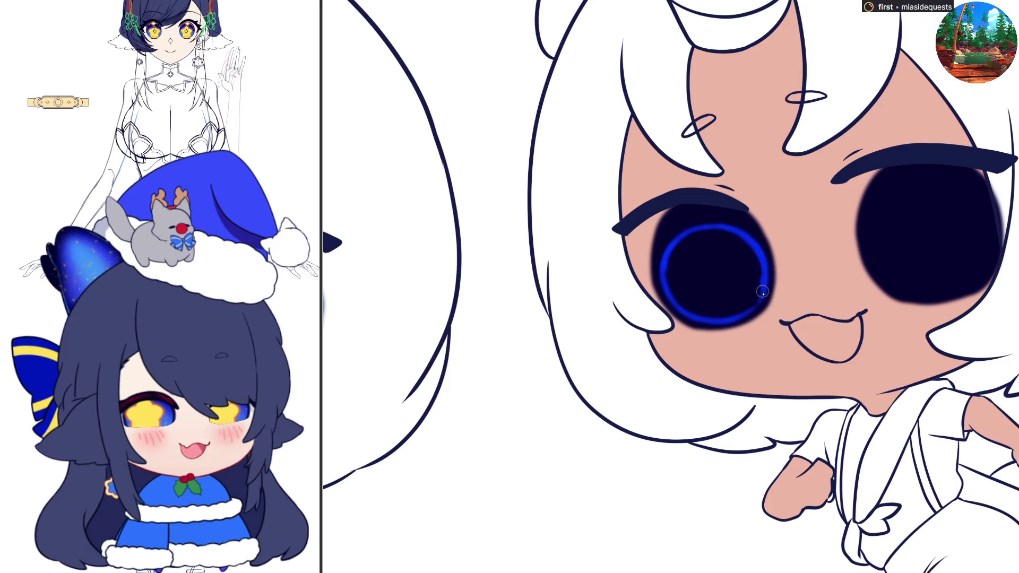
click(737, 281)
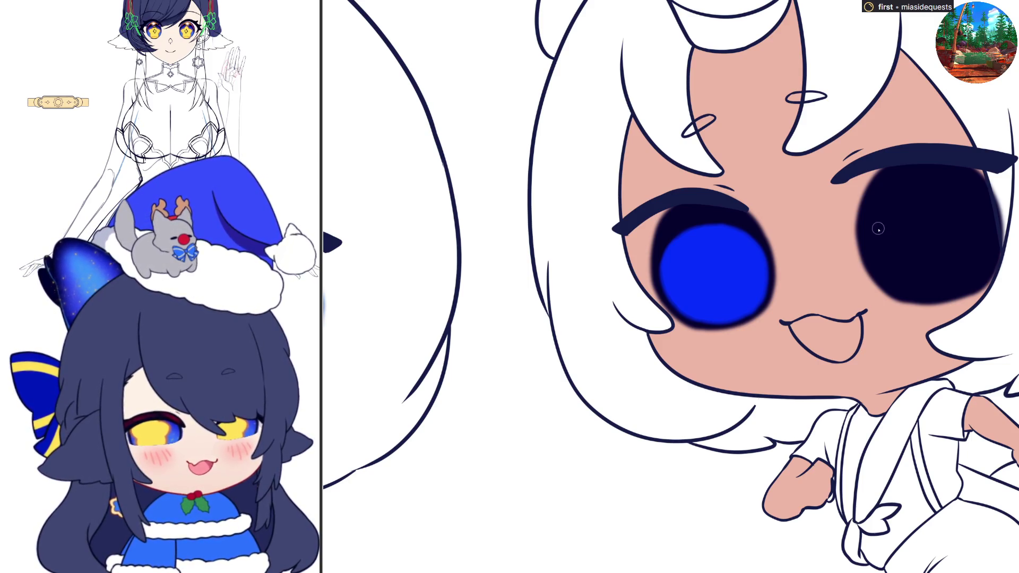
mouse_move(870, 219)
mouse_down()
mouse_move(876, 279)
mouse_move(908, 295)
mouse_up()
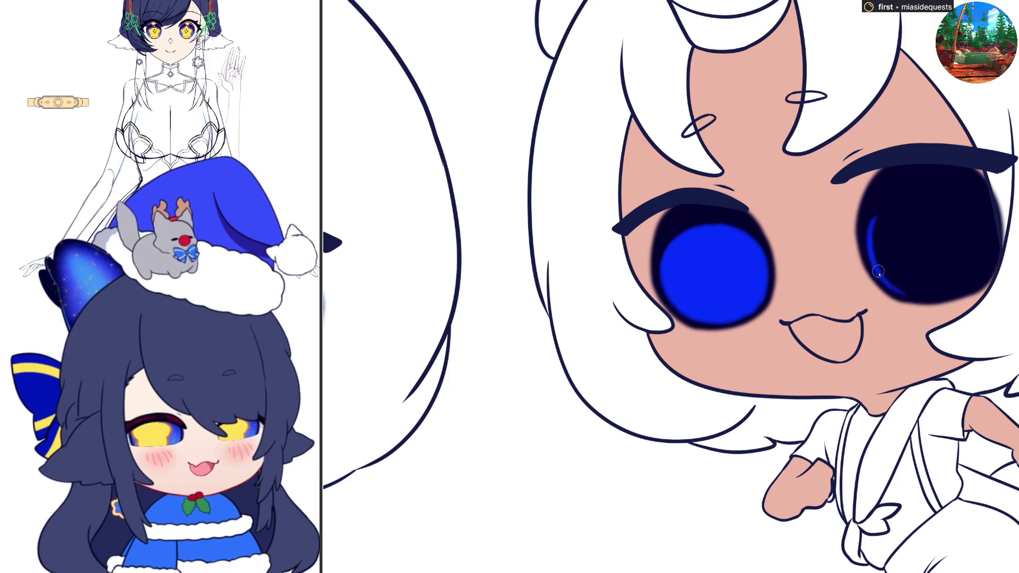
mouse_move(873, 249)
mouse_down()
mouse_move(903, 289)
mouse_move(928, 298)
mouse_move(986, 275)
mouse_up()
mouse_move(983, 221)
mouse_down()
mouse_move(987, 212)
mouse_move(989, 268)
mouse_up()
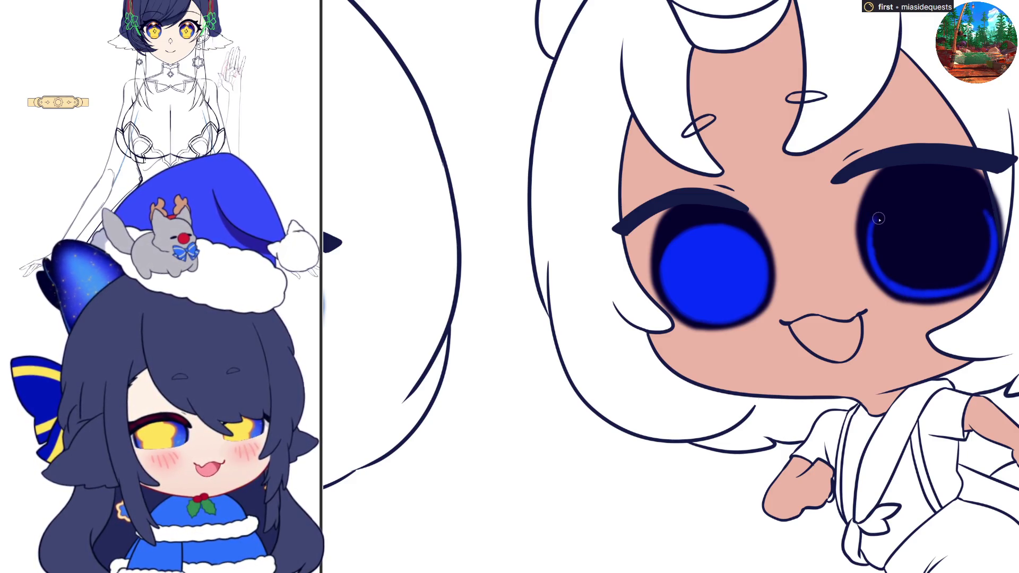
mouse_move(873, 227)
mouse_down()
mouse_move(916, 196)
mouse_move(958, 195)
mouse_move(976, 211)
mouse_up()
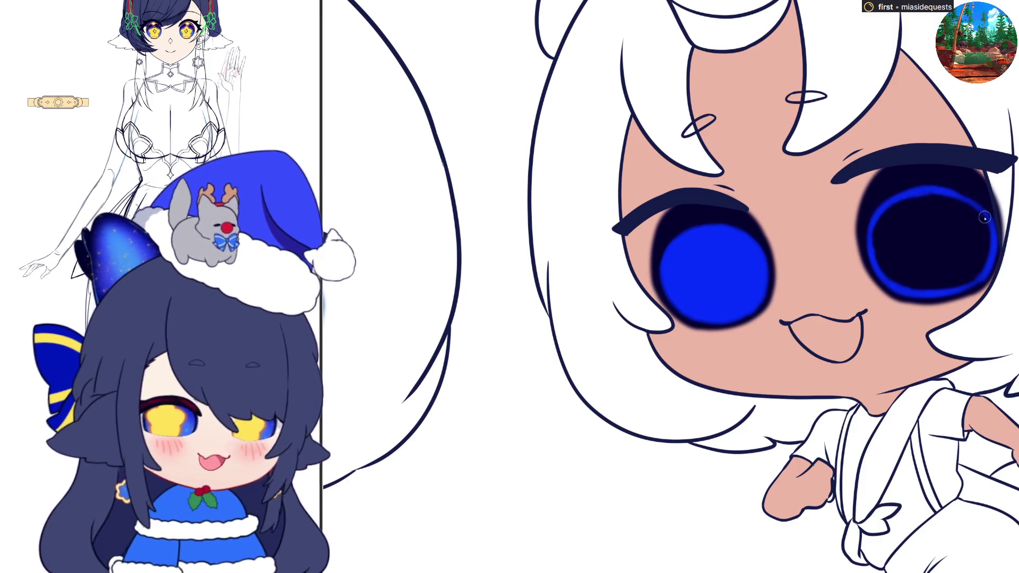
click(969, 210)
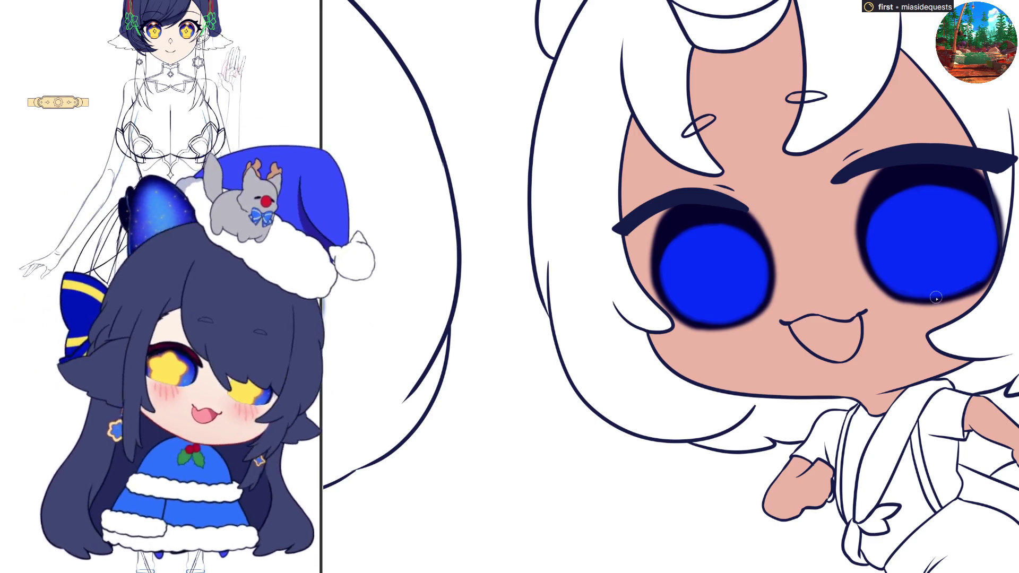
mouse_move(914, 180)
mouse_down()
mouse_move(903, 184)
mouse_move(943, 182)
mouse_up()
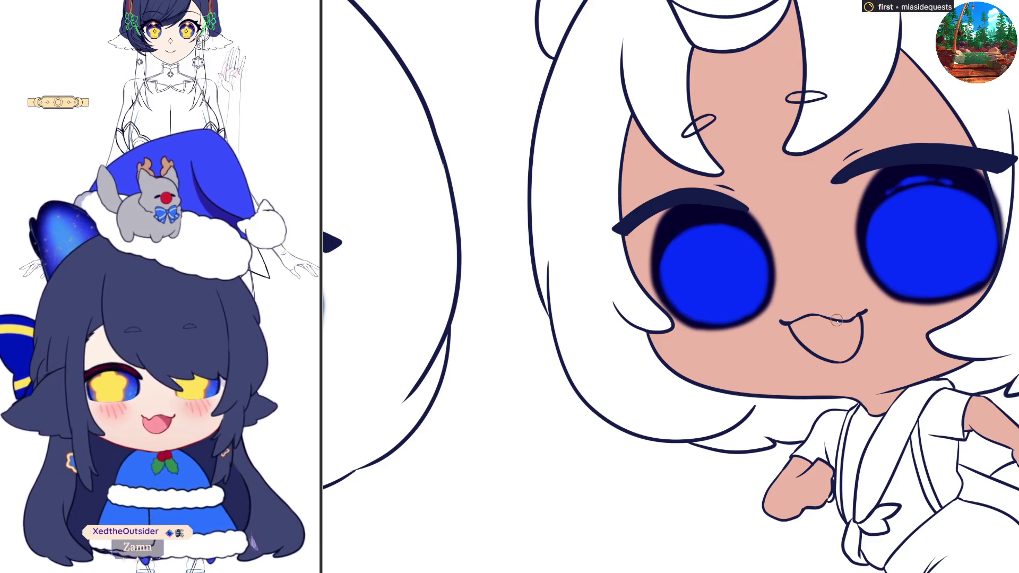
key(h)
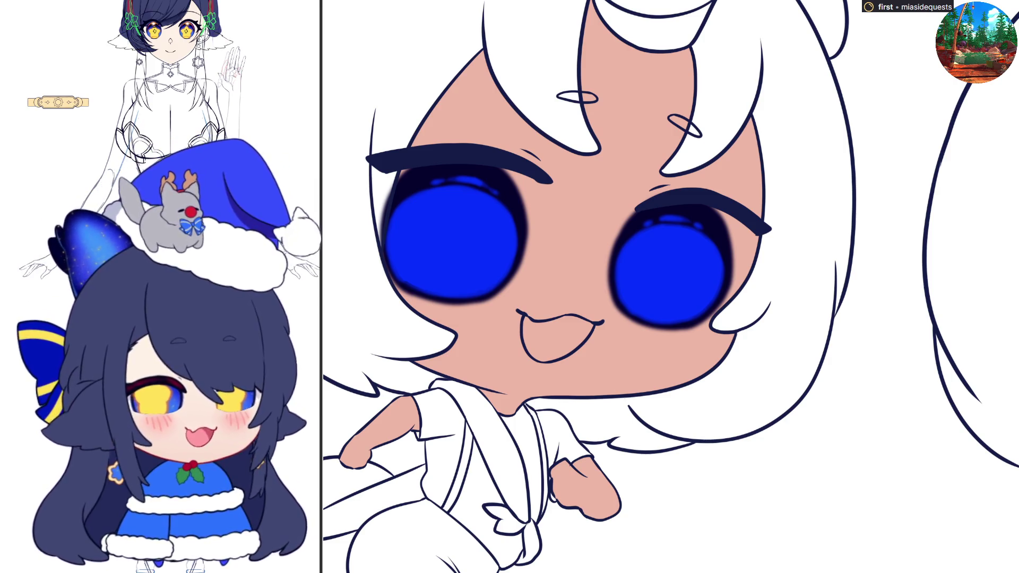
key(h)
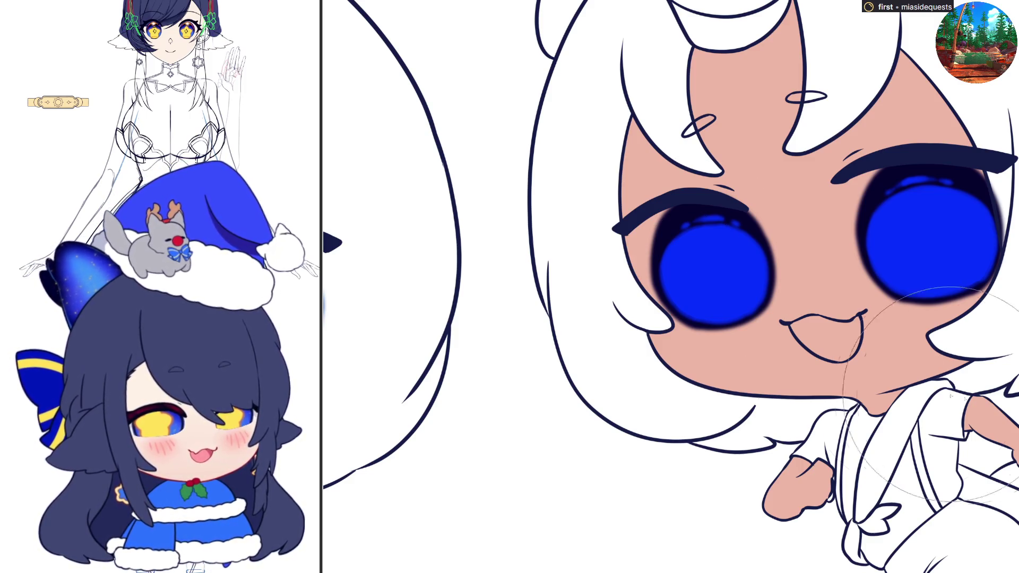
mouse_move(947, 293)
mouse_down()
mouse_move(928, 265)
mouse_move(936, 255)
mouse_move(924, 276)
mouse_up()
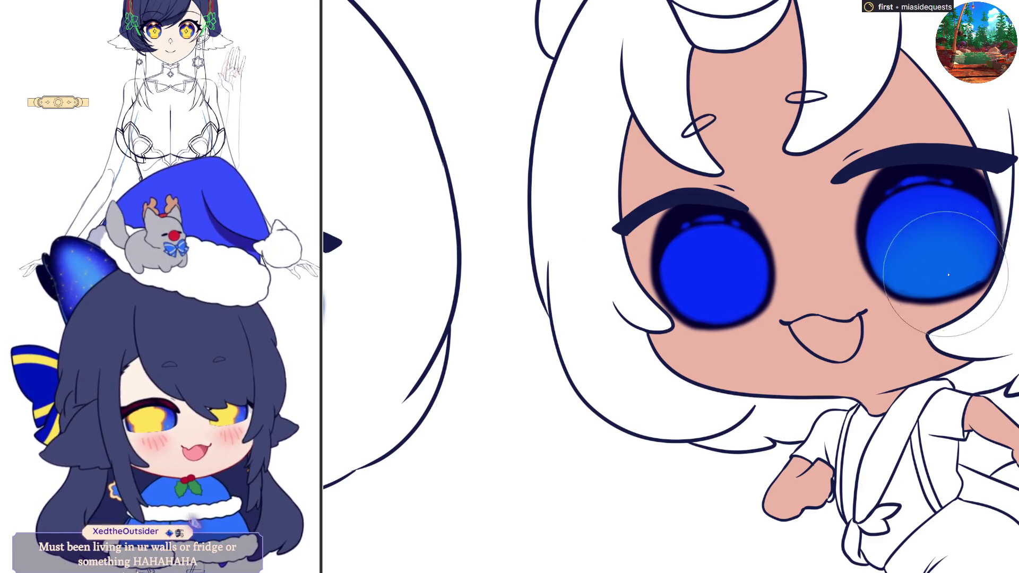
- Airbrush lighter blue and bright cyan into both eyes' lower halves, then dab a dark right pupil
scroll(989, 313, down, 3)
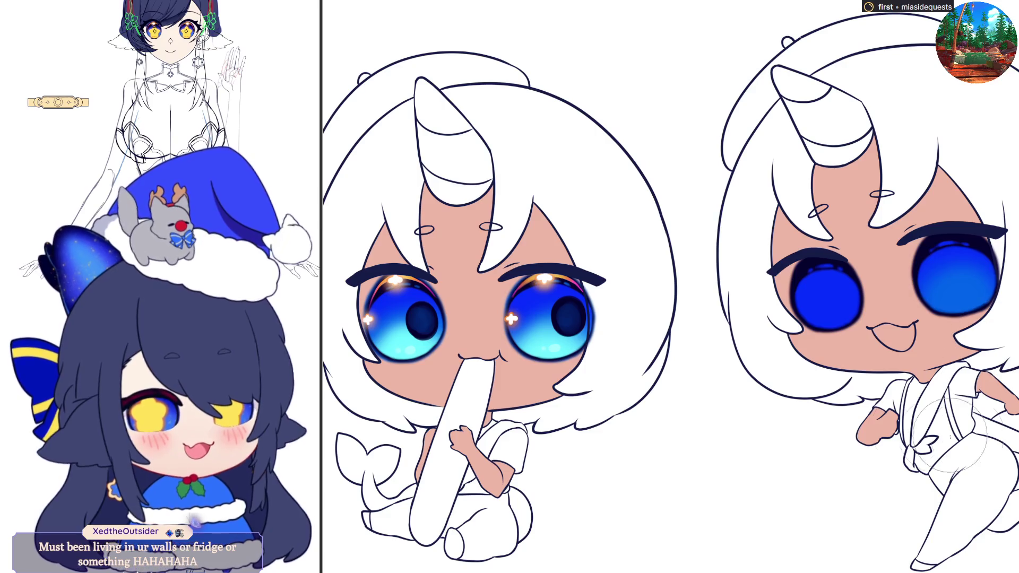
scroll(459, 444, up, 3)
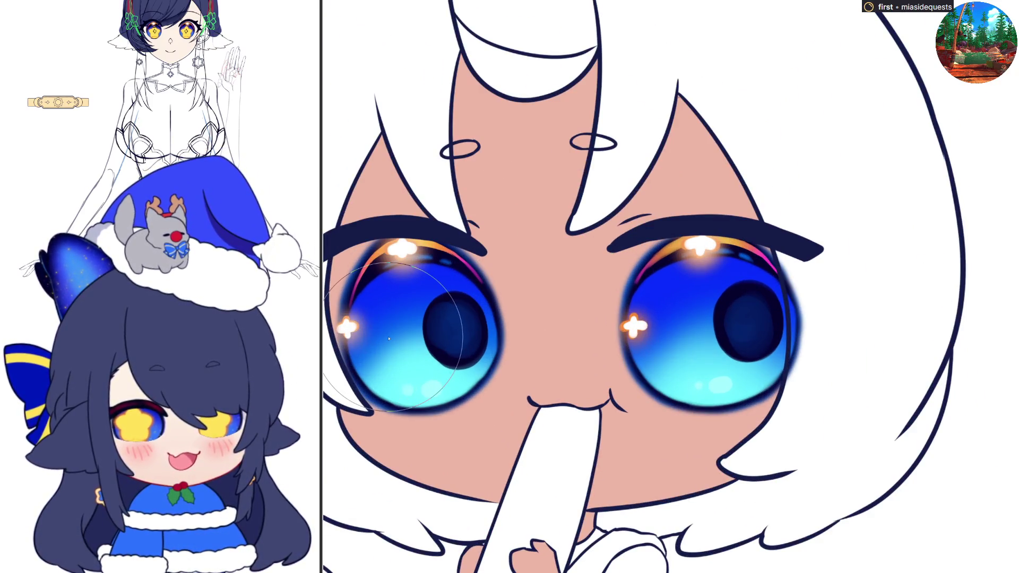
scroll(360, 372, down, 3)
scroll(477, 345, up, 3)
drag(552, 329, 568, 386)
mouse_move(732, 350)
mouse_down()
mouse_move(780, 329)
mouse_move(794, 373)
mouse_up()
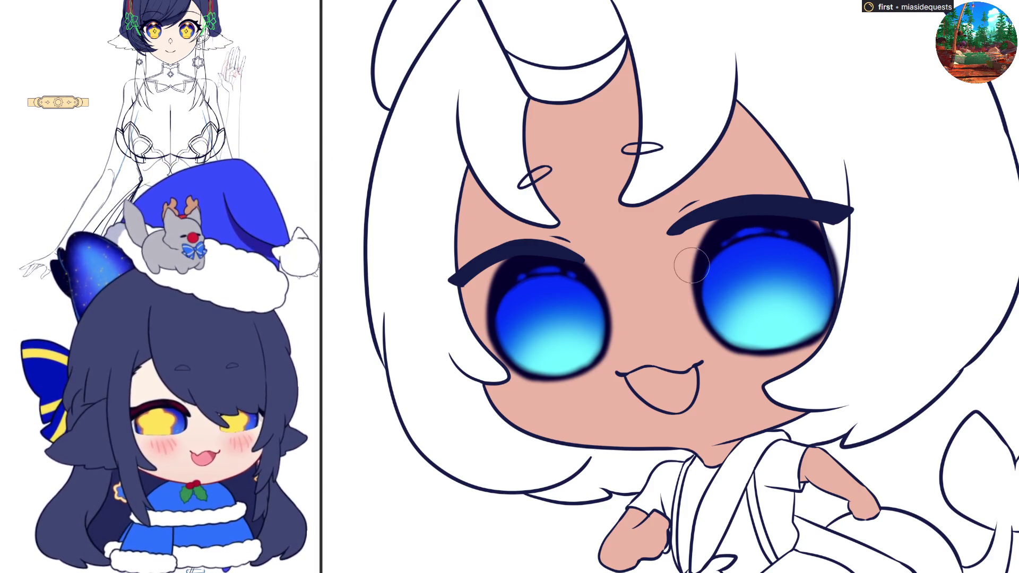
drag(780, 285, 794, 299)
- Undo the first pupil stroke, mirror the canvas, and paint a dark round pupil in the eye
key(ctrl+z)
key(ctrl+z)
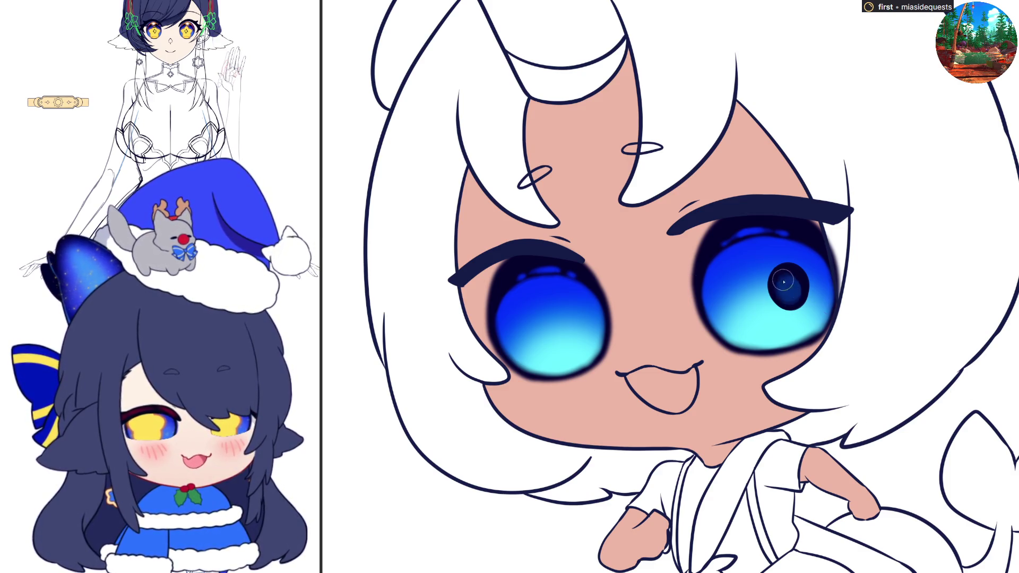
key(h)
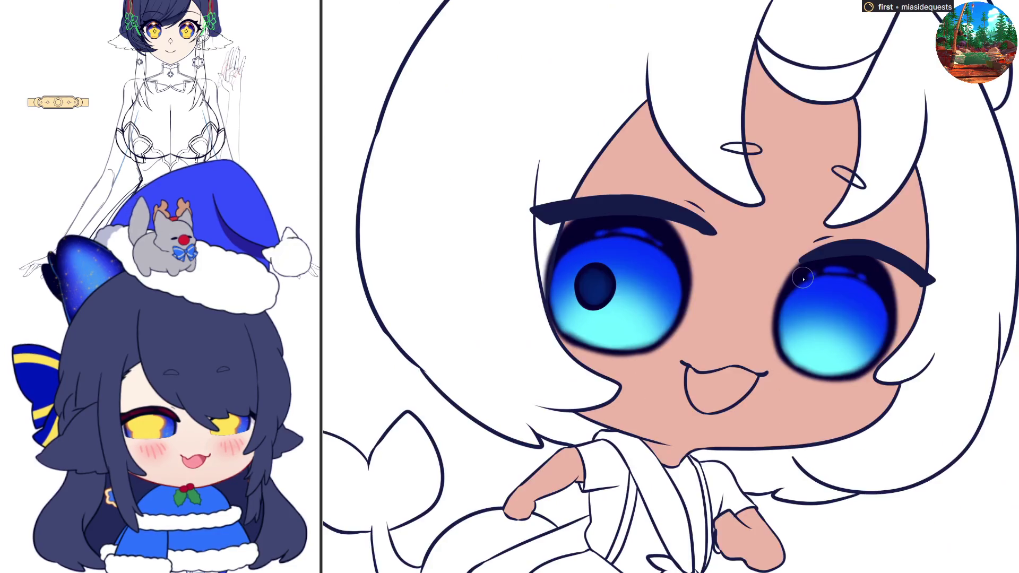
mouse_move(814, 310)
mouse_down()
mouse_move(804, 323)
mouse_move(810, 308)
mouse_move(804, 317)
mouse_move(853, 354)
mouse_up()
- Mirror the canvas view and back again to compare both pupils for symmetry
key(m)
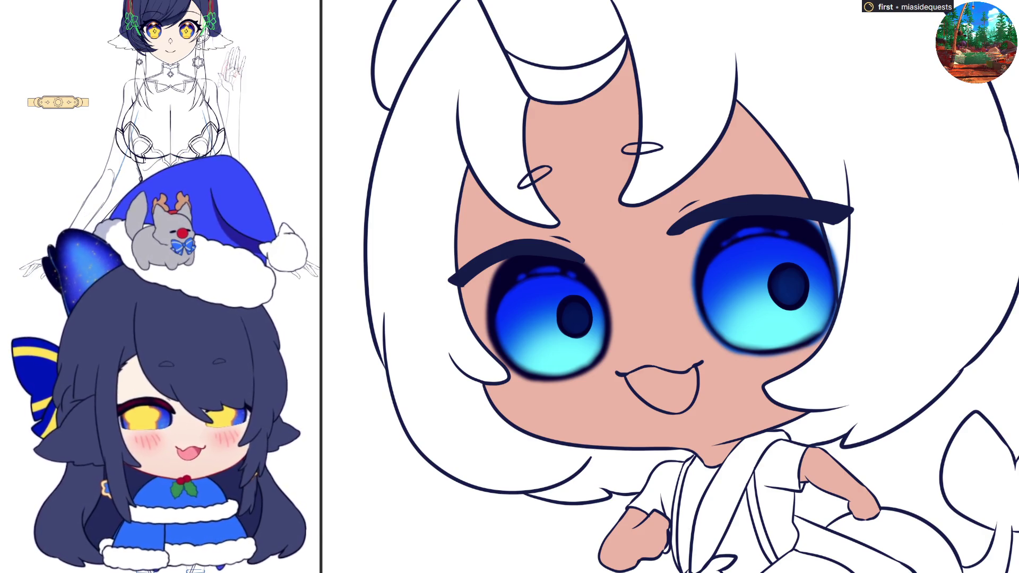
key(m)
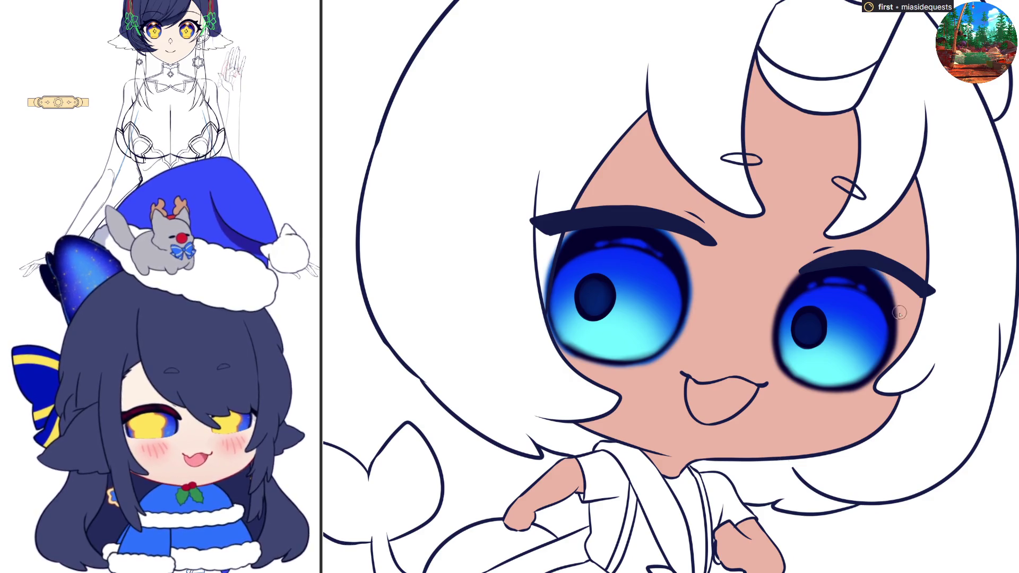